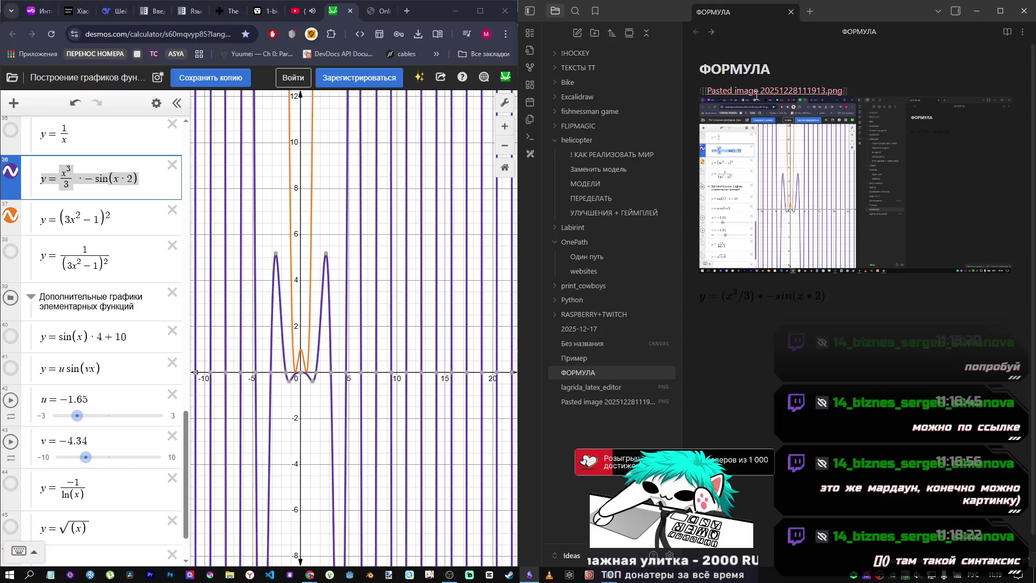
Replace the old embedded image in the ФОРМУЛА note with the fresh Desmos screenshot.
click(807, 167)
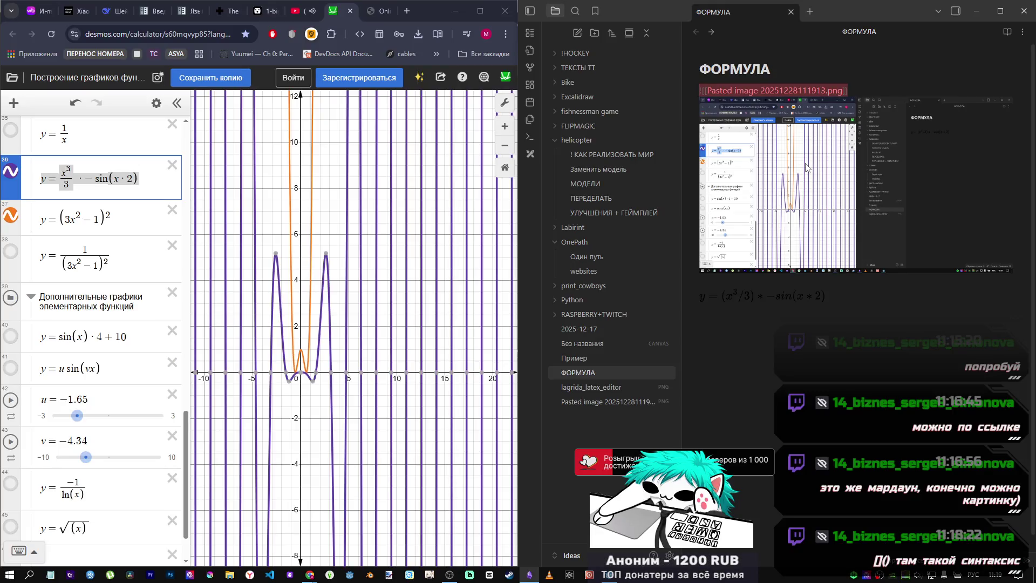
right_click(781, 170)
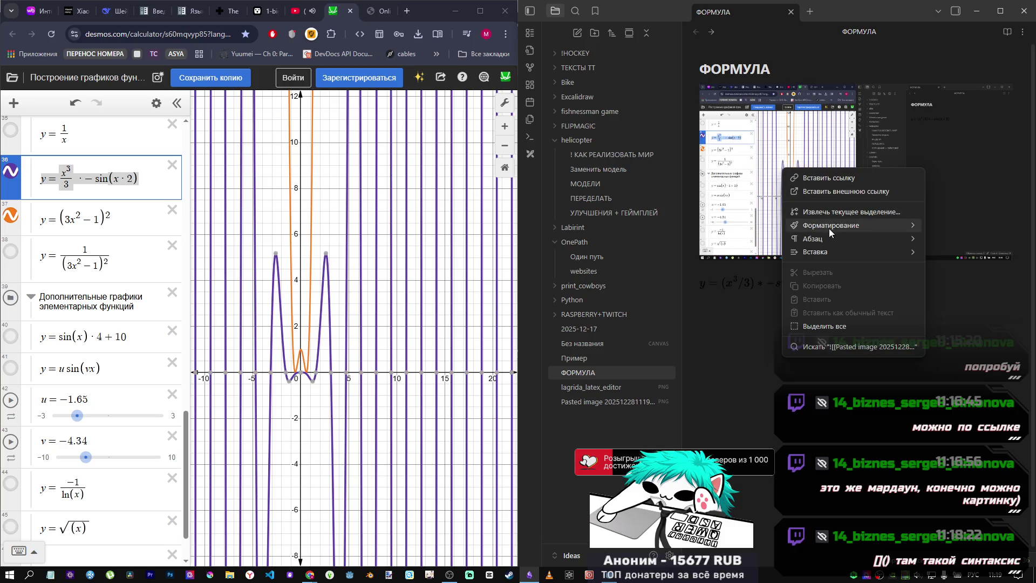
mouse_move(829, 230)
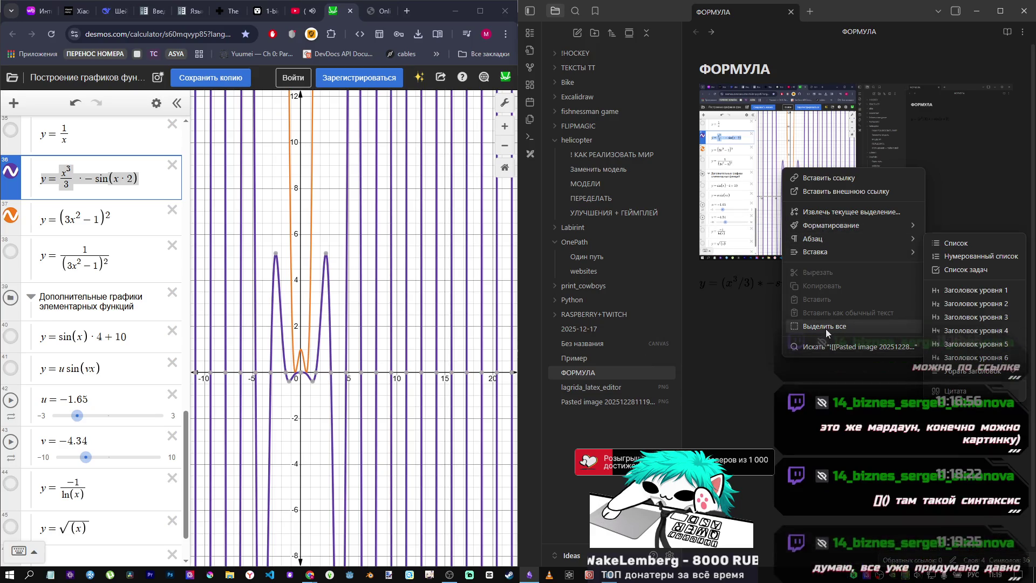
key(Escape)
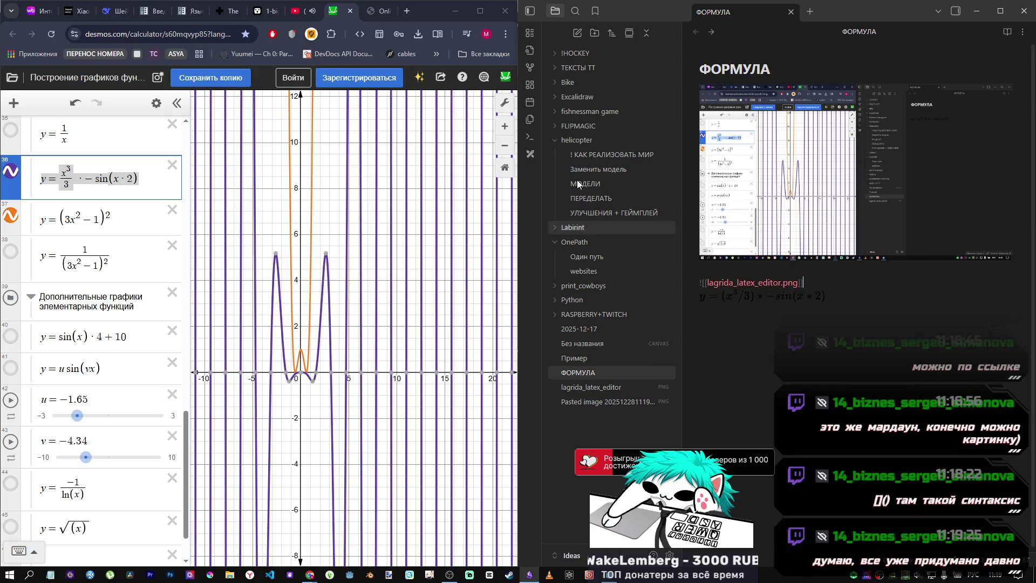
click(198, 37)
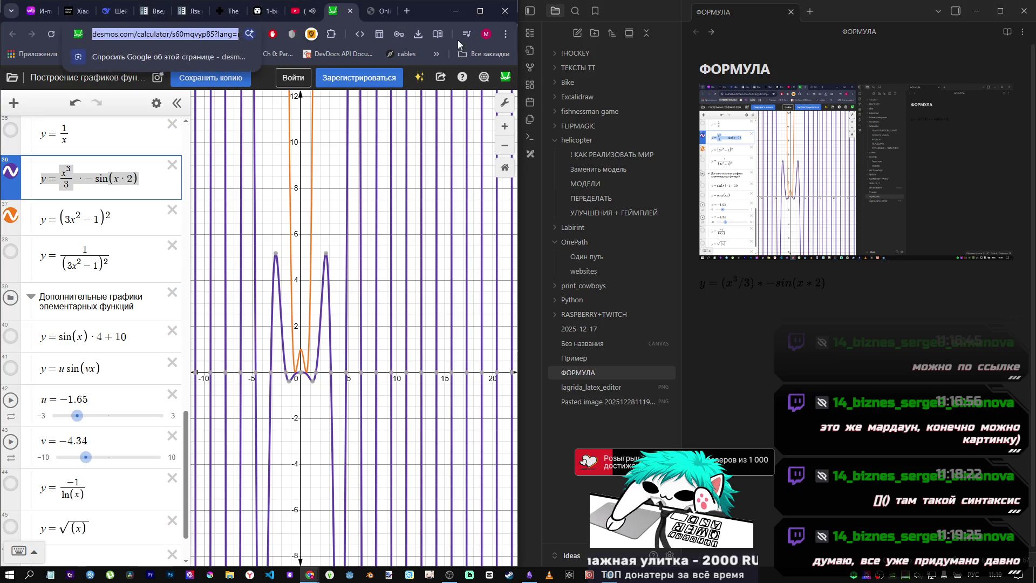
click(787, 153)
key(BackSpace)
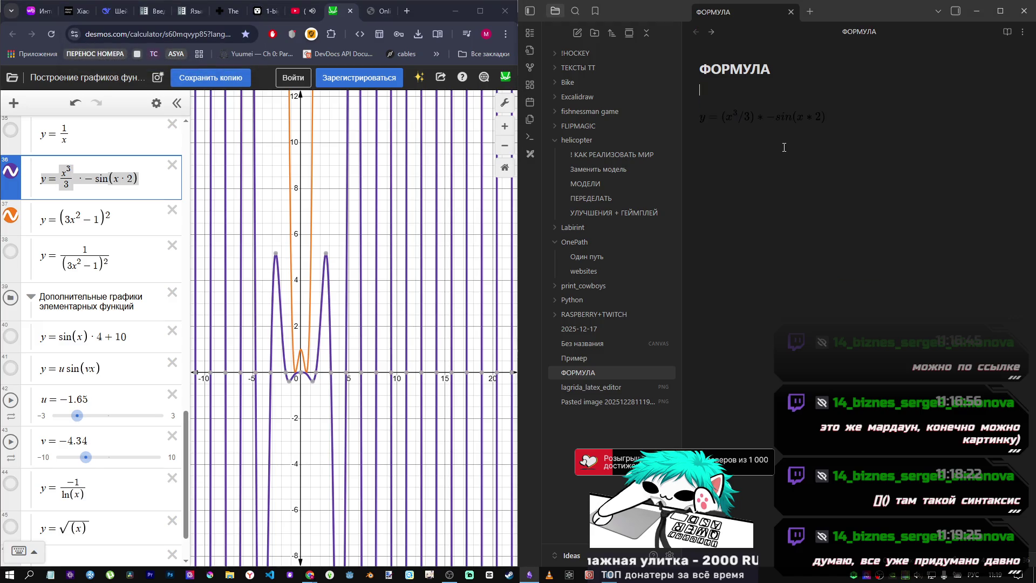
key(ctrl+v)
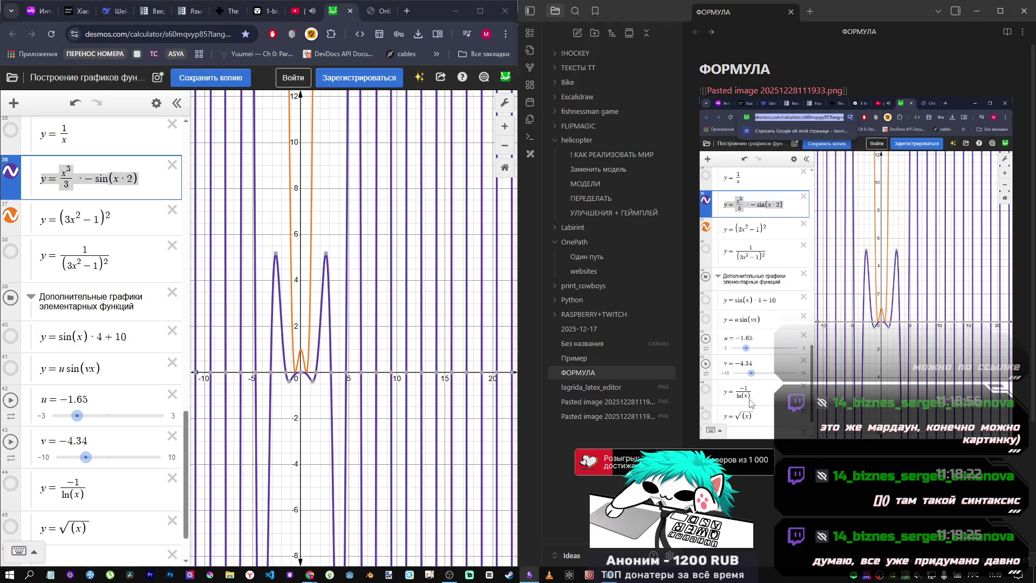
Move the caret off the embed lines so Pasted image 20251228111933.png renders above the latex editor image.
click(769, 456)
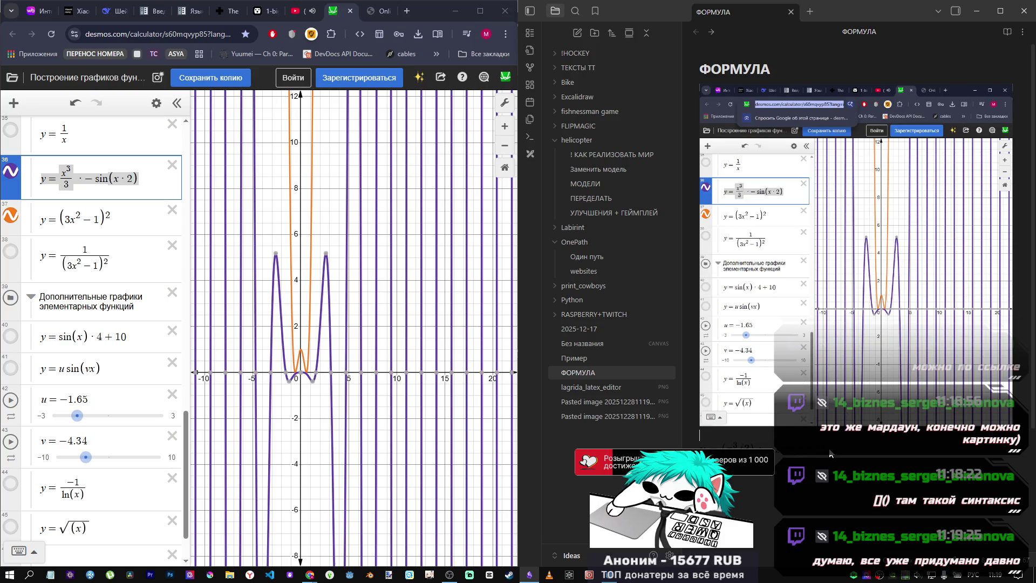
click(731, 471)
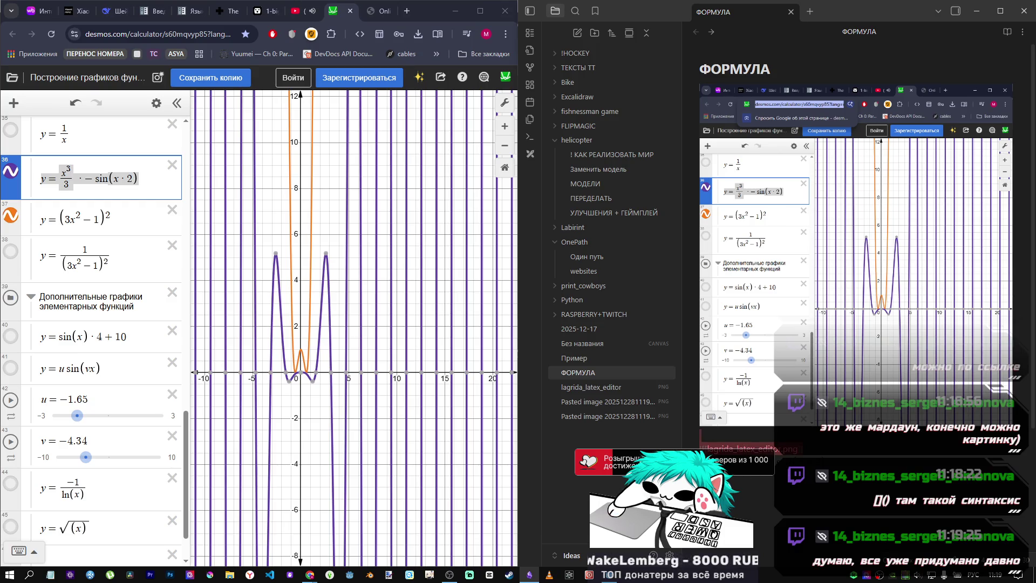
key(Down)
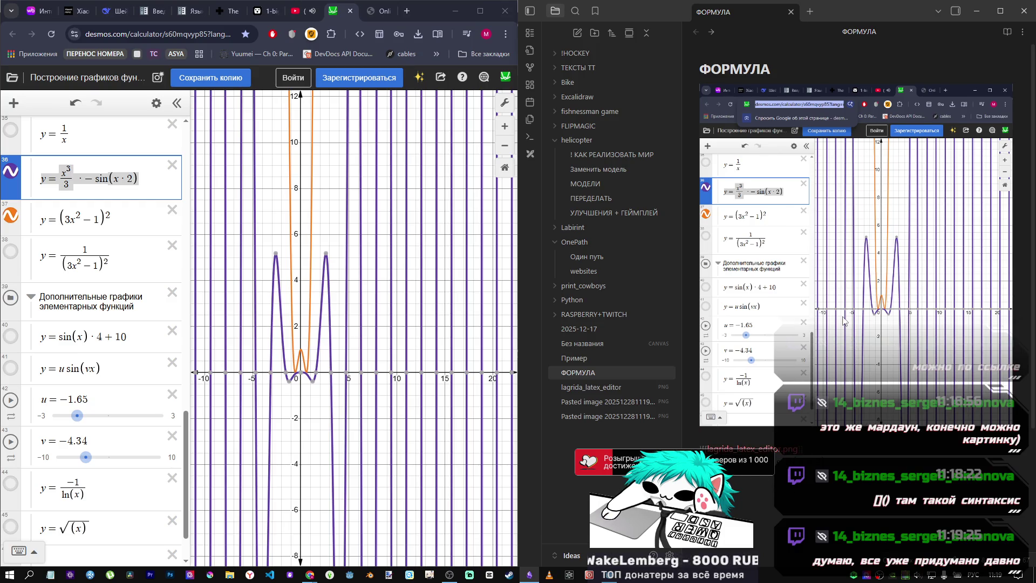
key(Up)
click(823, 70)
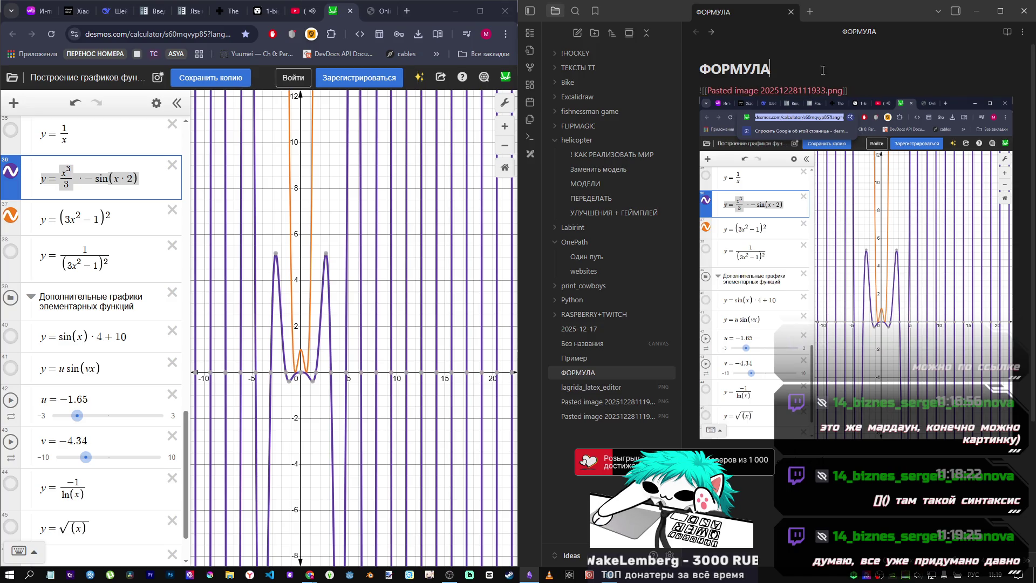
key(Down)
key(Down)
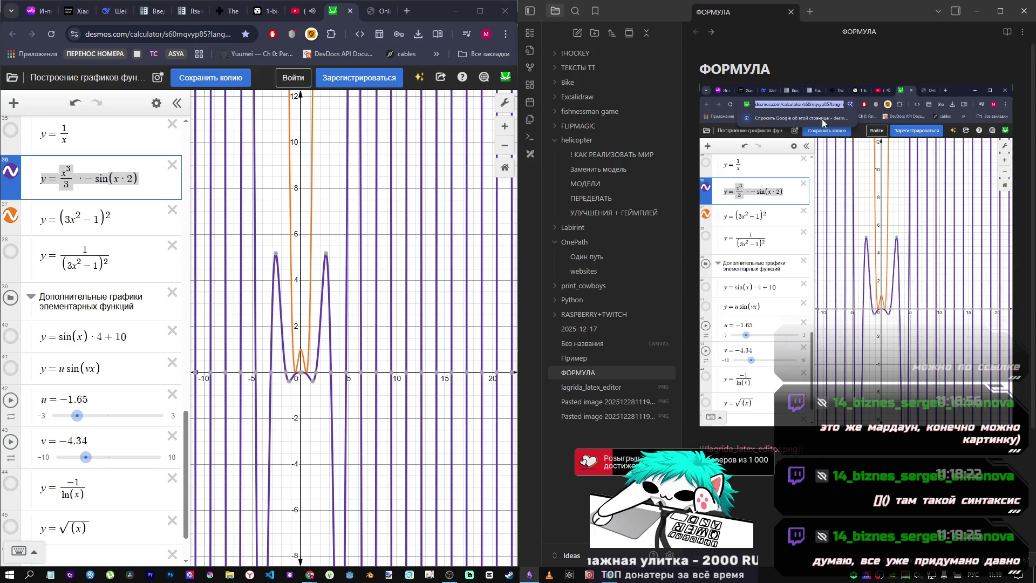
click(810, 502)
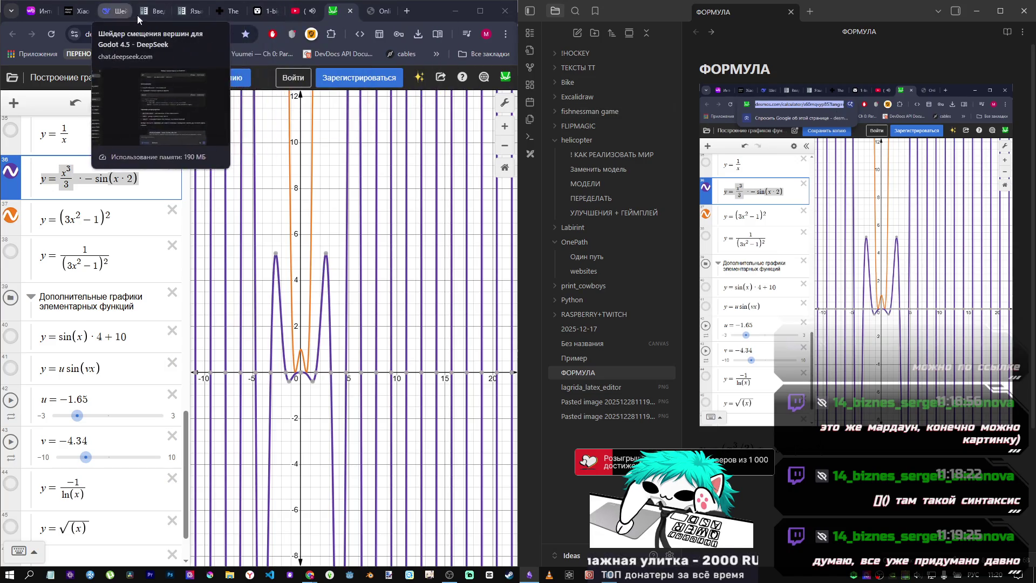
Close the LaTeX editor and Desmos tabs, confirm leaving, and switch to the DeepSeek chat.
click(111, 12)
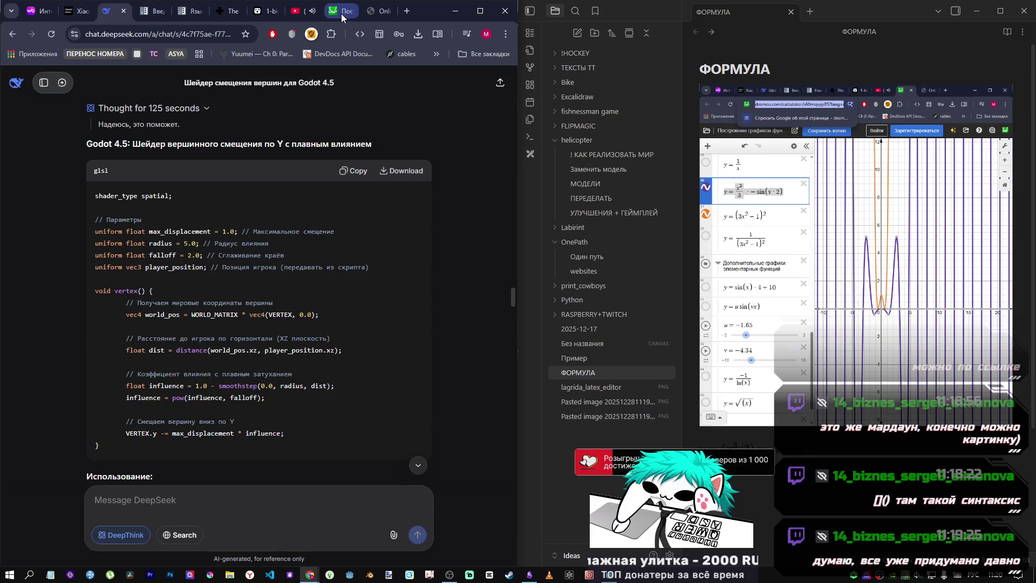
click(341, 13)
click(376, 16)
click(388, 11)
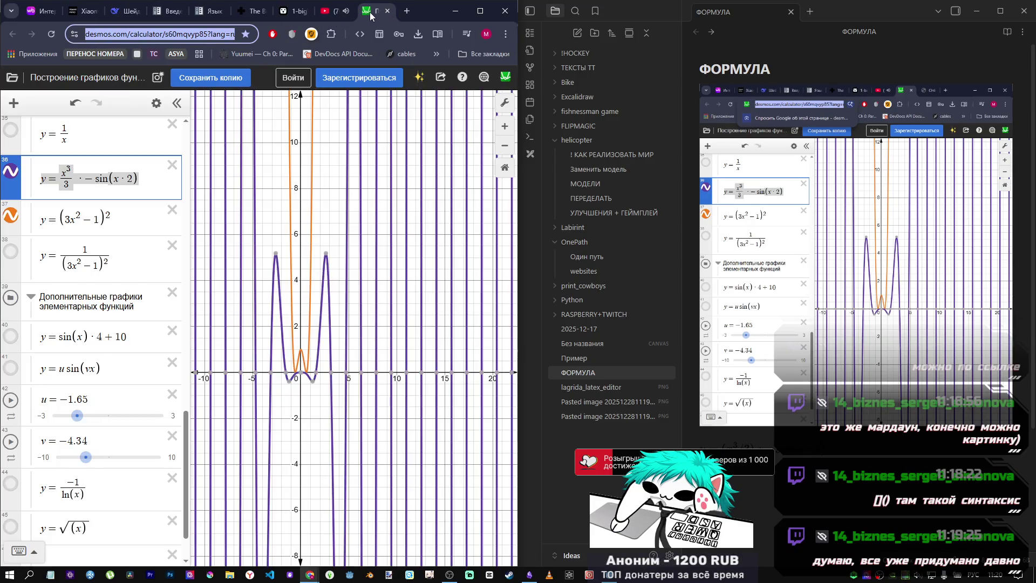
click(371, 12)
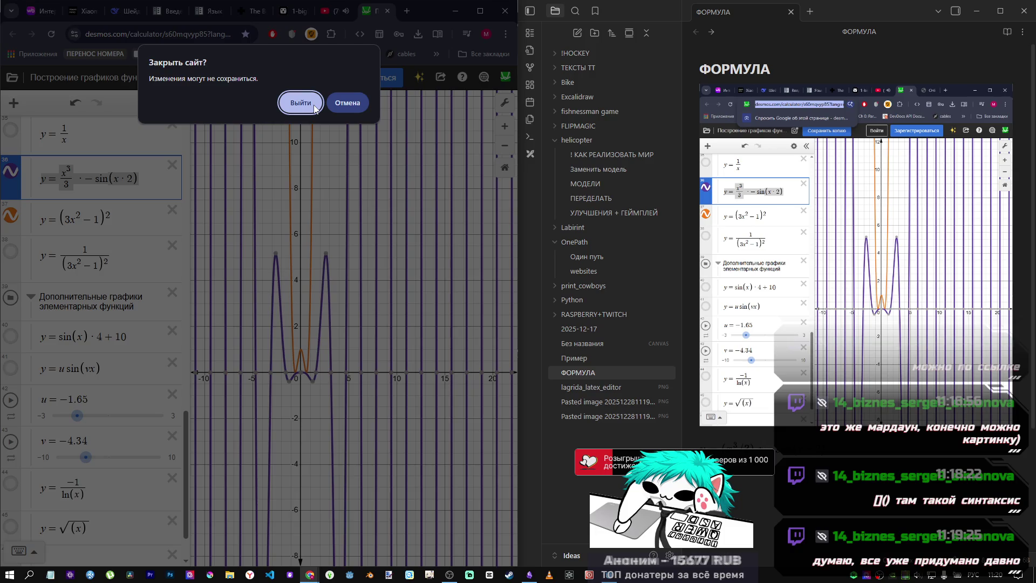
click(313, 108)
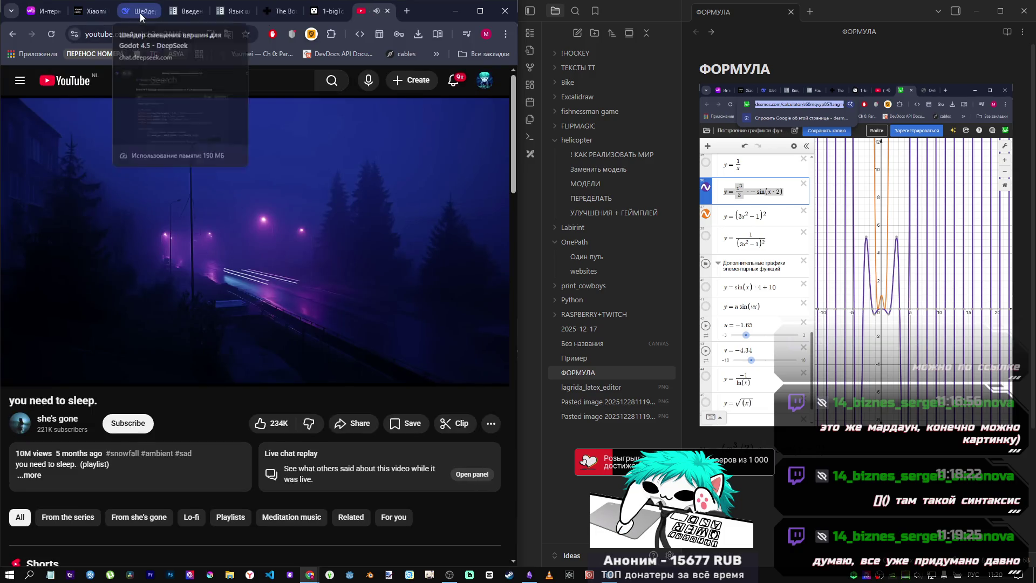
click(140, 15)
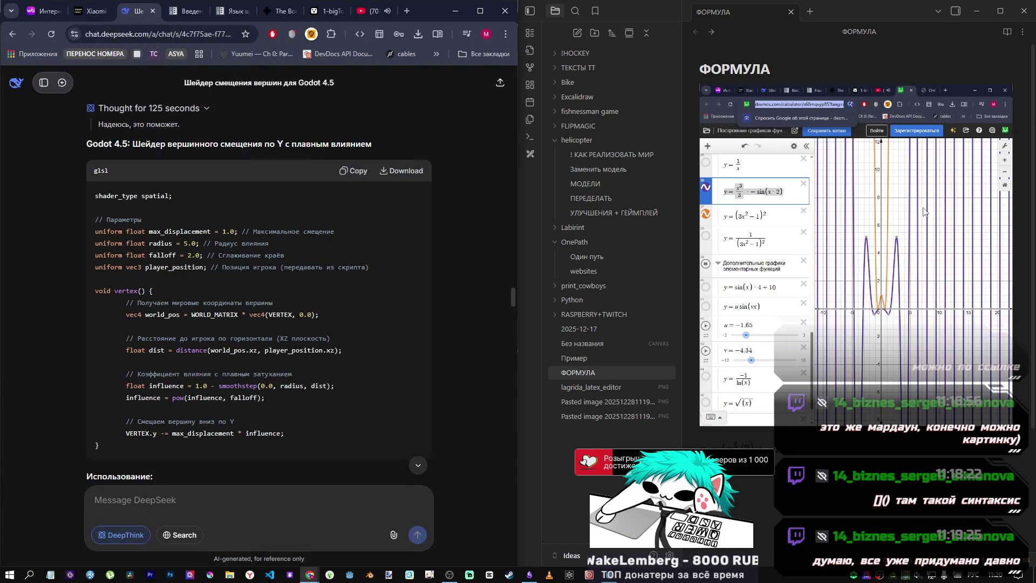
click(977, 11)
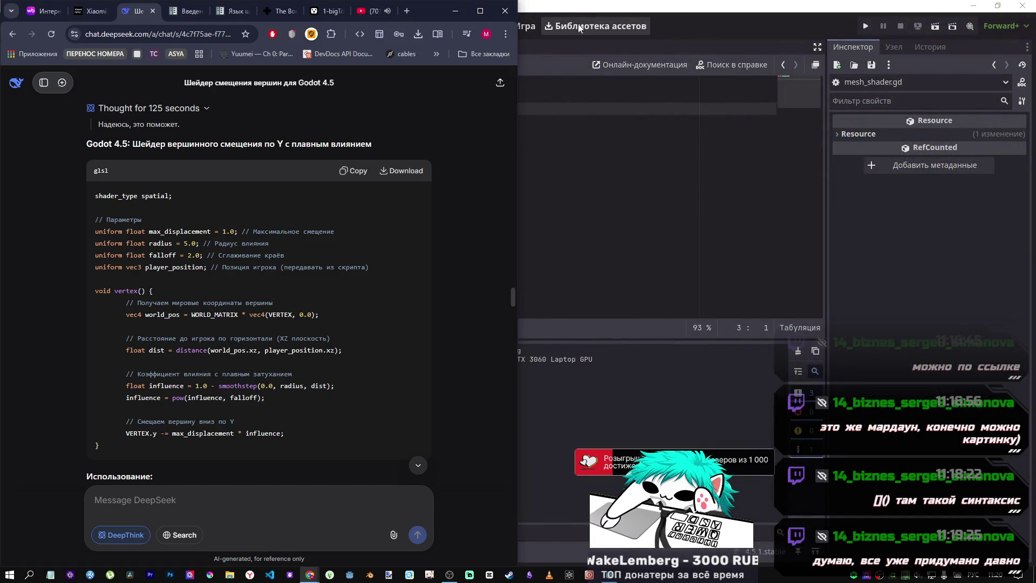
Maximize the browser and read through the advanced SDF-texture shader answer, then return to Godot.
click(480, 15)
scroll(470, 373, down, 7)
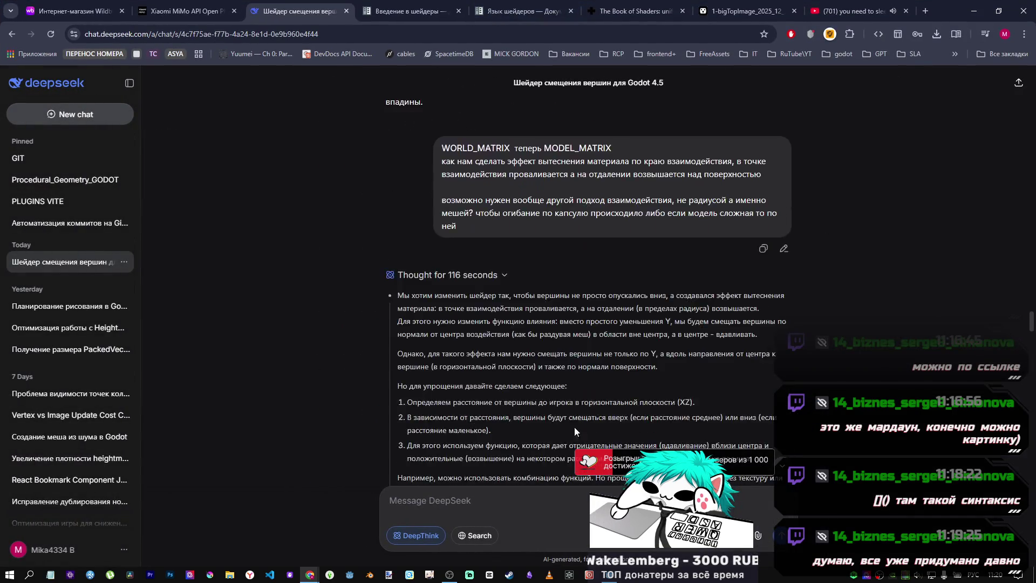
key(End)
click(697, 240)
scroll(691, 276, up, 10)
scroll(672, 297, up, 5)
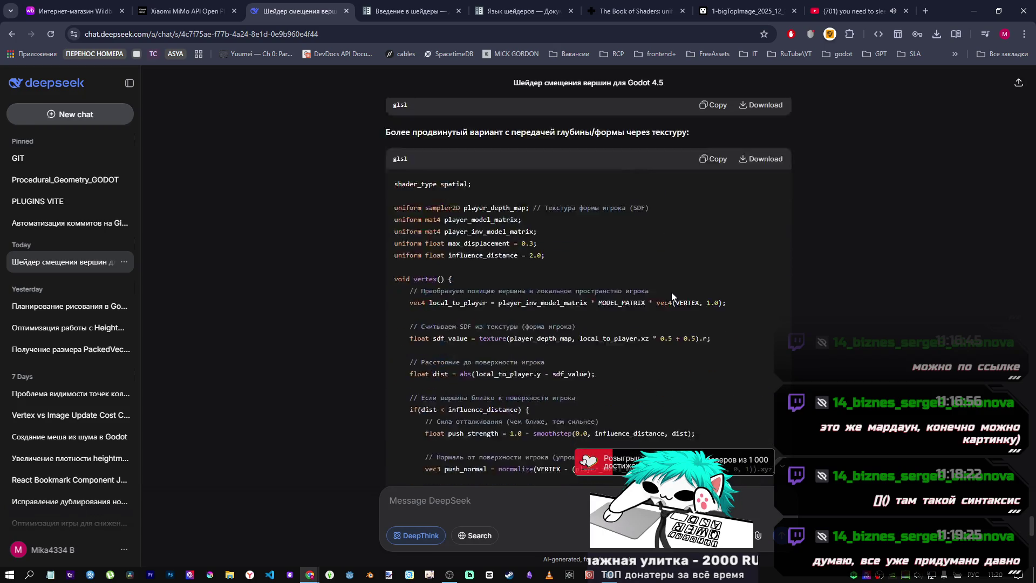
scroll(653, 313, down, 3)
key(alt+Tab)
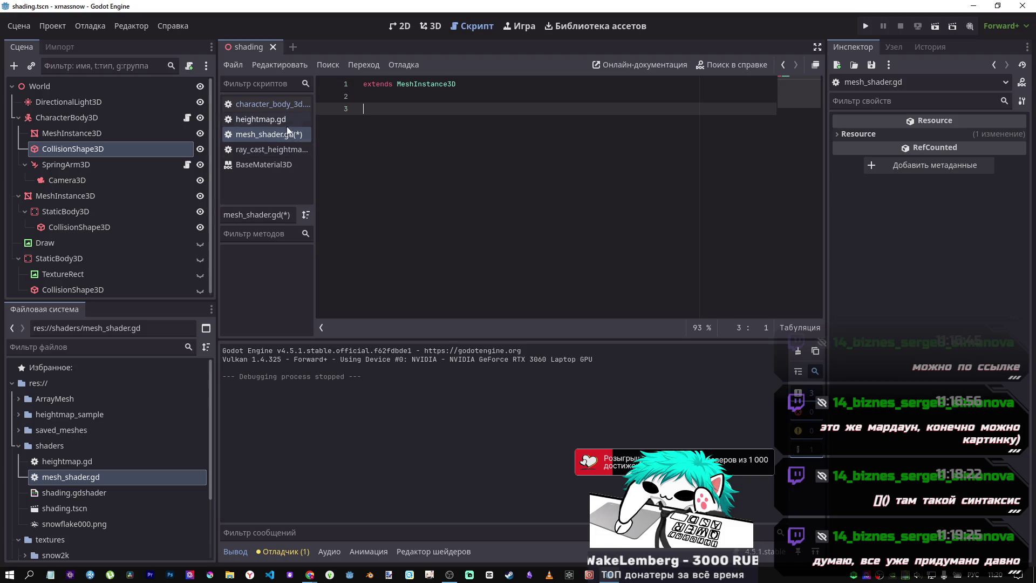
Undo the extra blank line in mesh_shader.gd, check character_body_3d.gd, then open shading.gdshader.
key(ctrl+z)
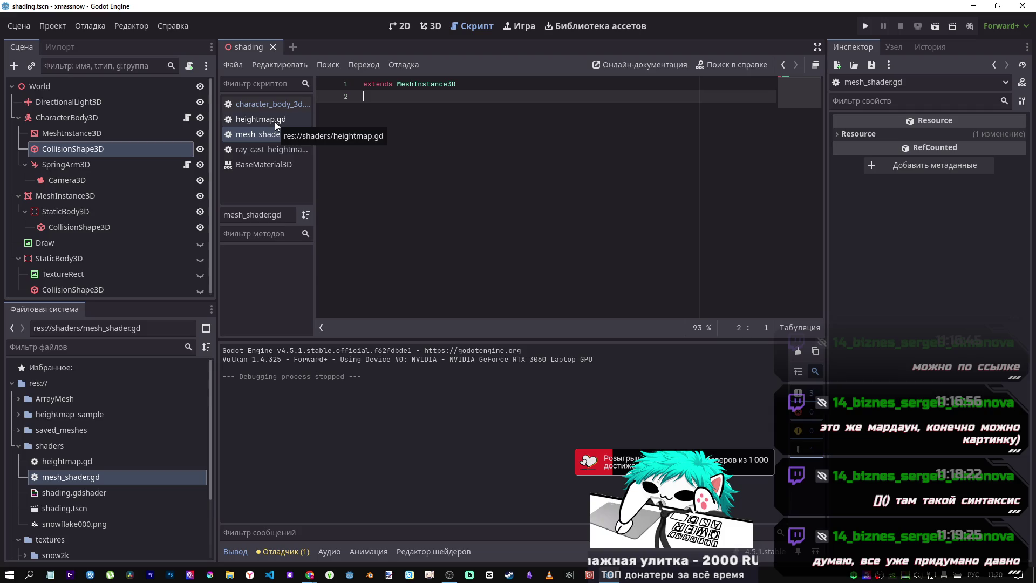
click(292, 102)
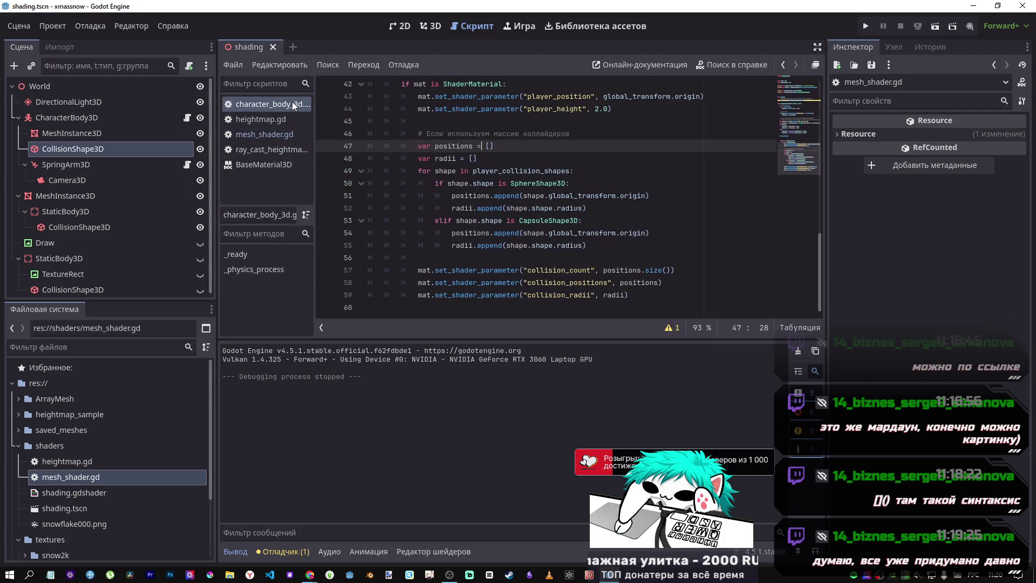
click(500, 126)
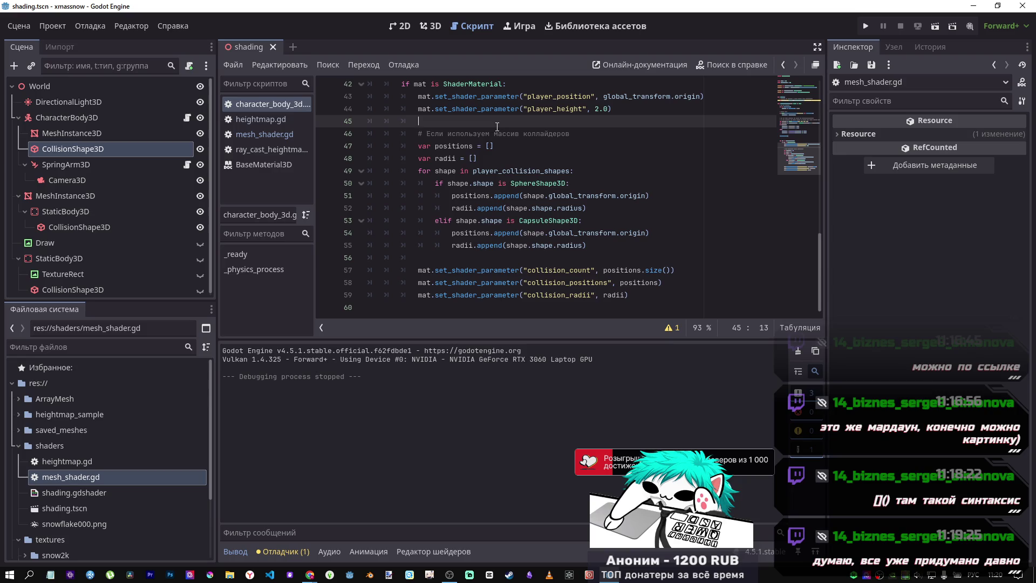
scroll(492, 127, up, 7)
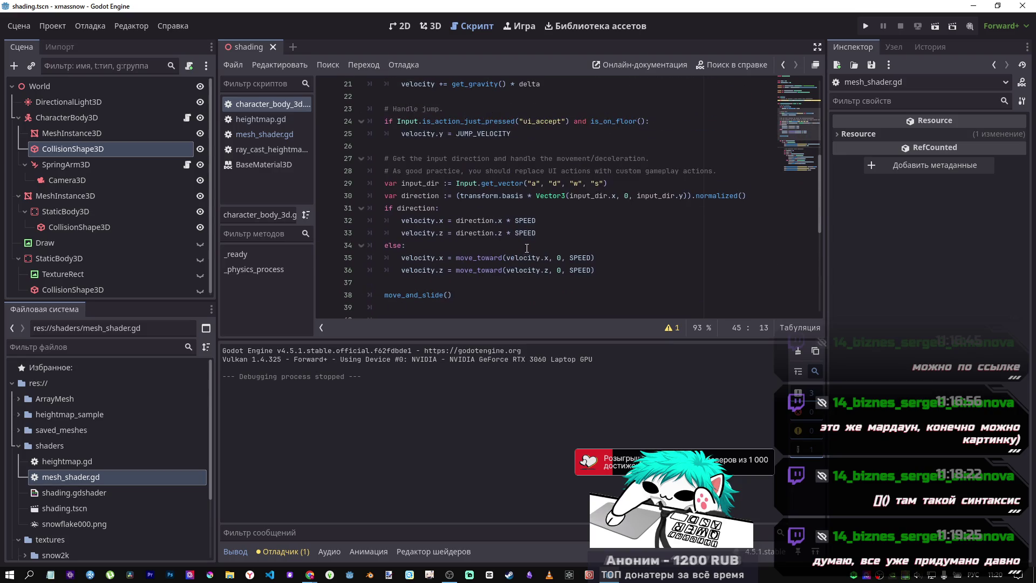
double_click(76, 492)
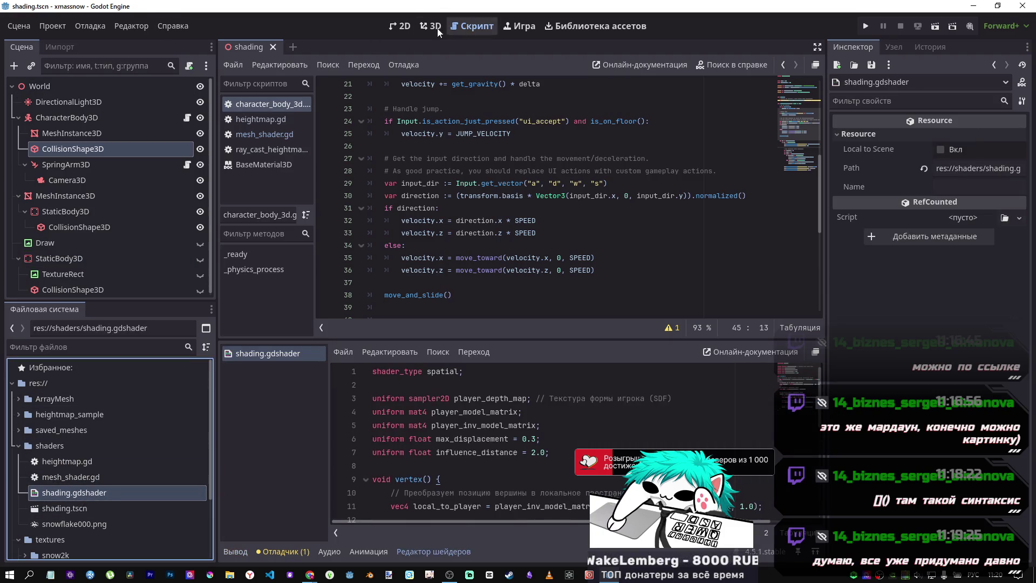
Orbit around the snow plane and select its MeshInstance3D to show the shading.gdshader ShaderMaterial.
click(430, 26)
mouse_move(506, 214)
mouse_down()
mouse_move(509, 193)
mouse_move(536, 211)
mouse_move(500, 201)
mouse_move(392, 206)
mouse_move(475, 216)
mouse_up()
scroll(486, 226, down, 5)
click(510, 439)
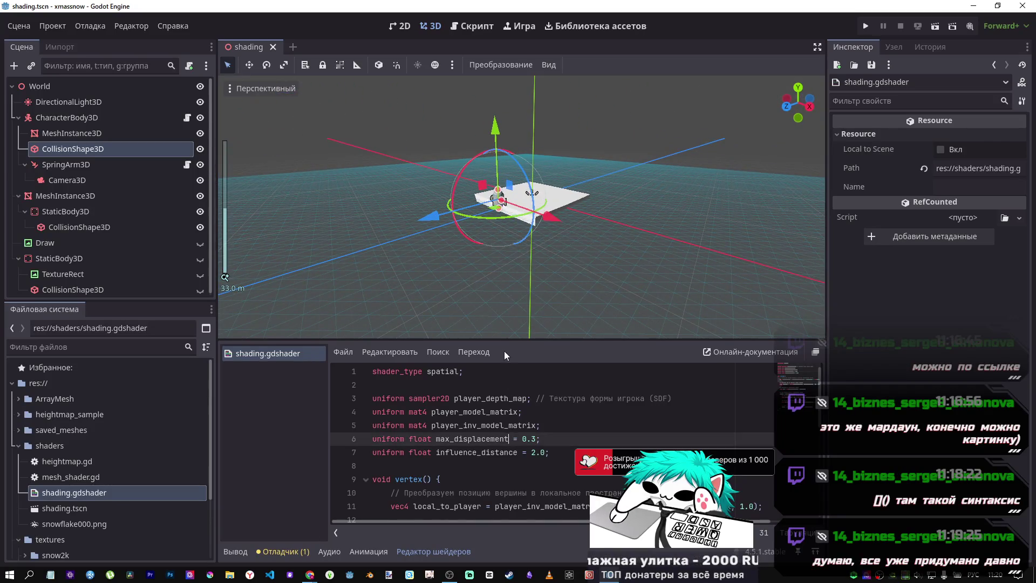
drag(510, 341, 516, 223)
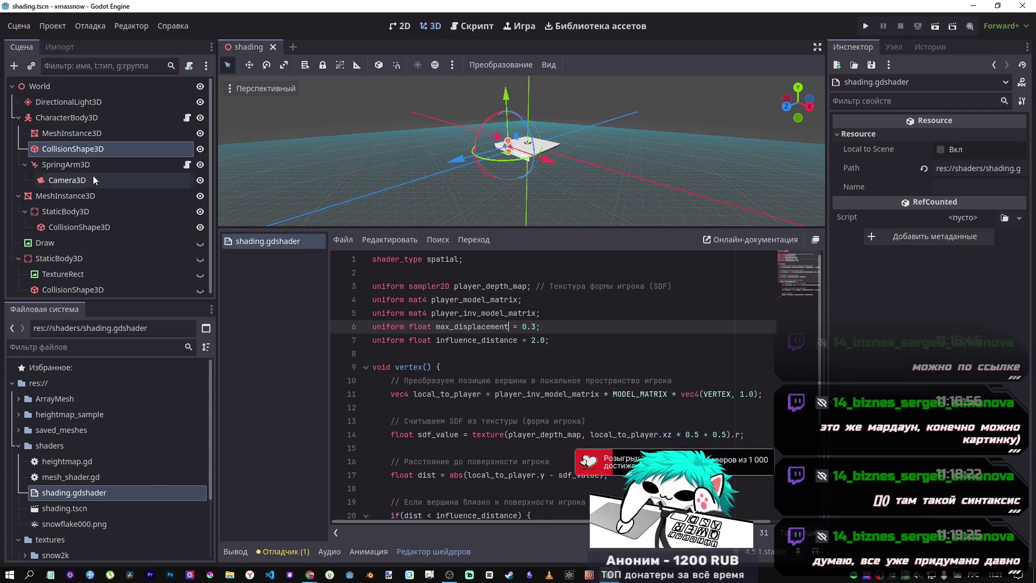
click(71, 134)
click(67, 197)
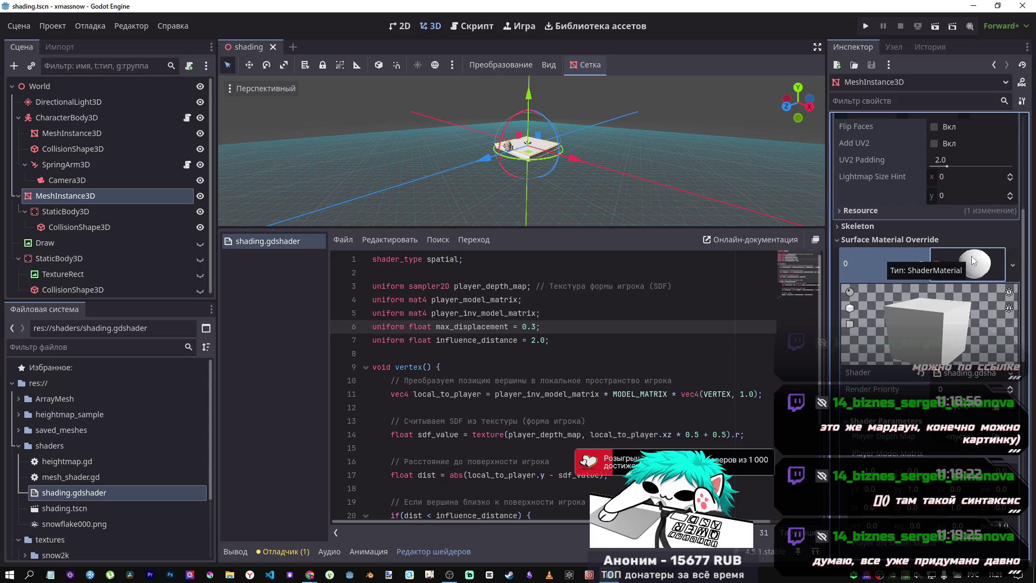
scroll(974, 262, down, 5)
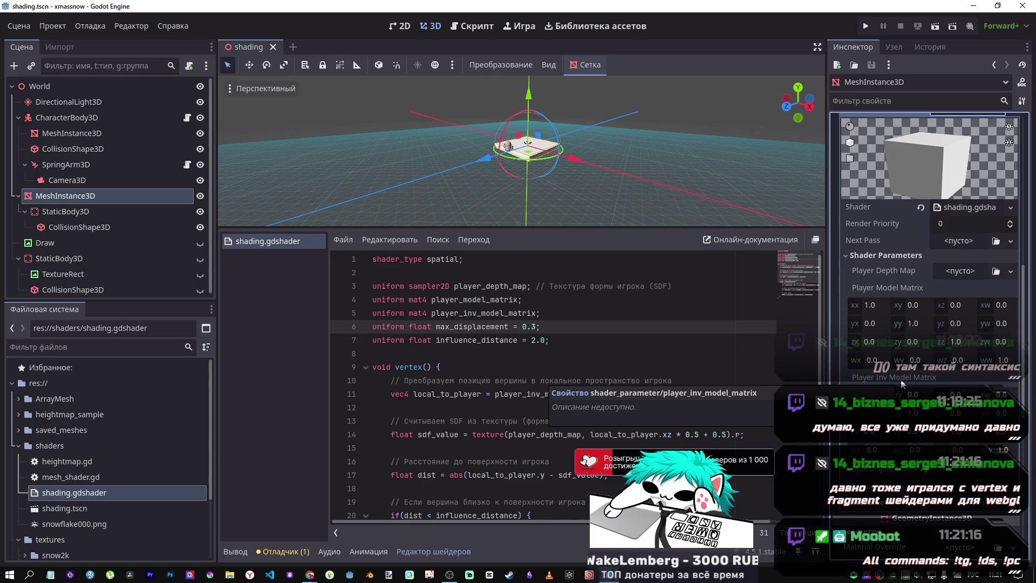
scroll(887, 380, down, 3)
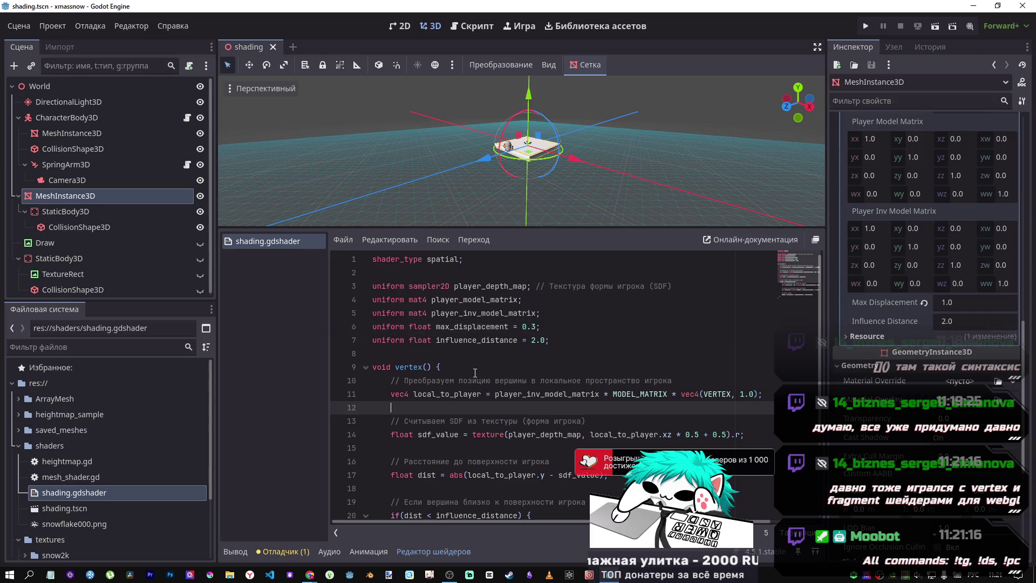
drag(499, 380, 433, 359)
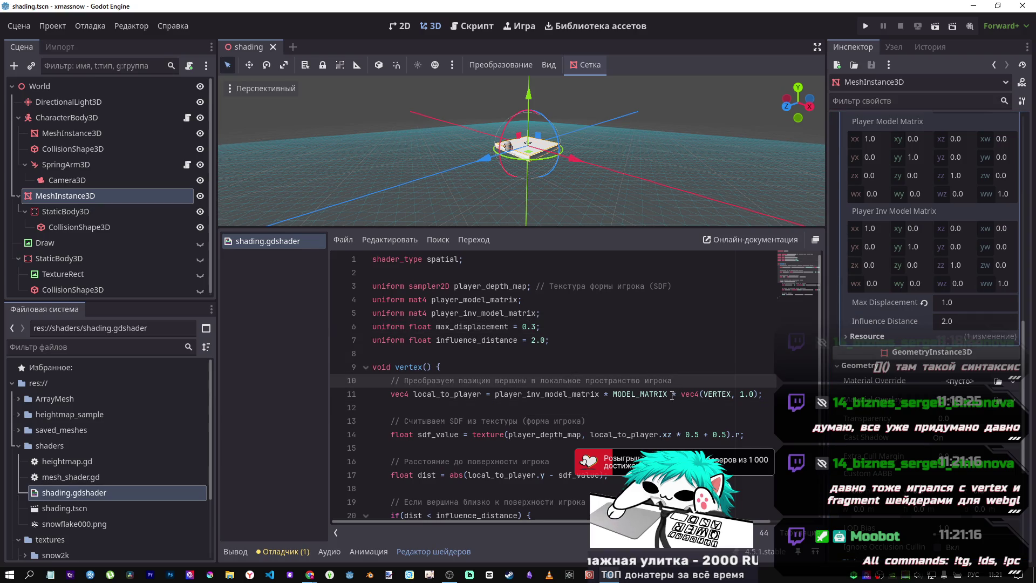
drag(672, 394, 459, 348)
click(540, 367)
scroll(575, 374, down, 3)
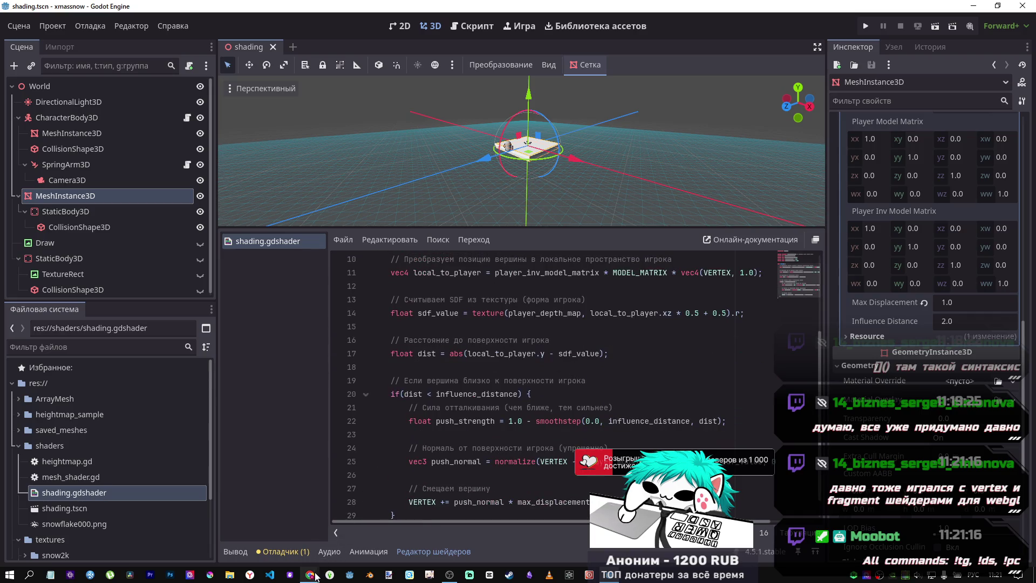
Scroll the DeepSeek answer to the capsule and sphere SDF shader code block.
mouse_move(310, 574)
click(268, 491)
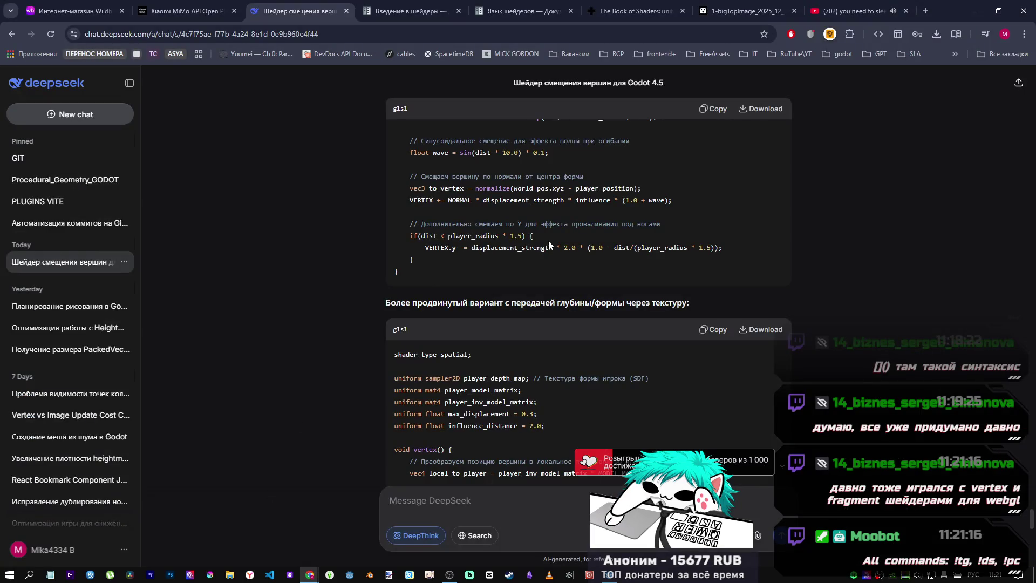
scroll(548, 241, up, 10)
scroll(545, 245, up, 15)
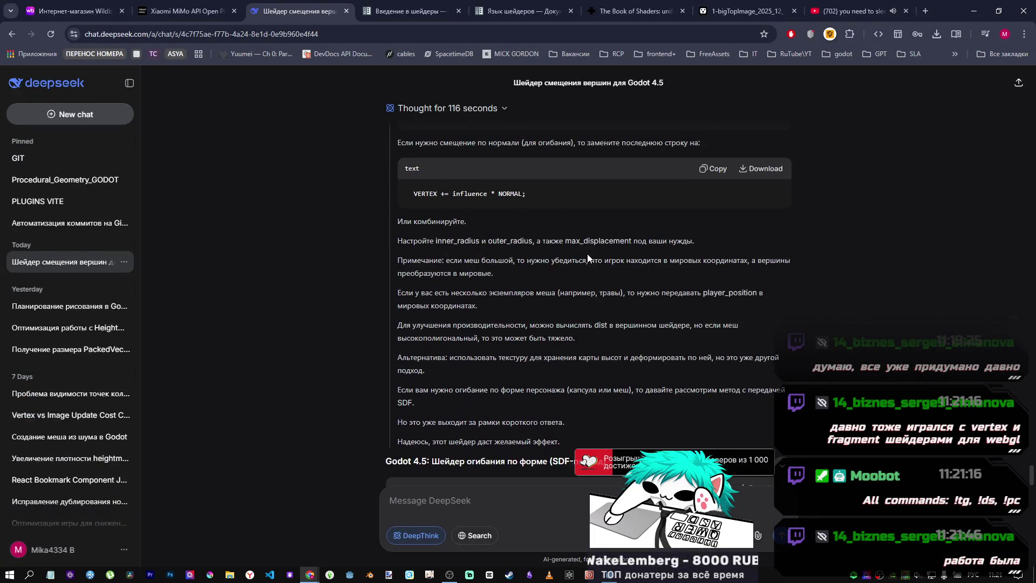
drag(1032, 464, 1008, 96)
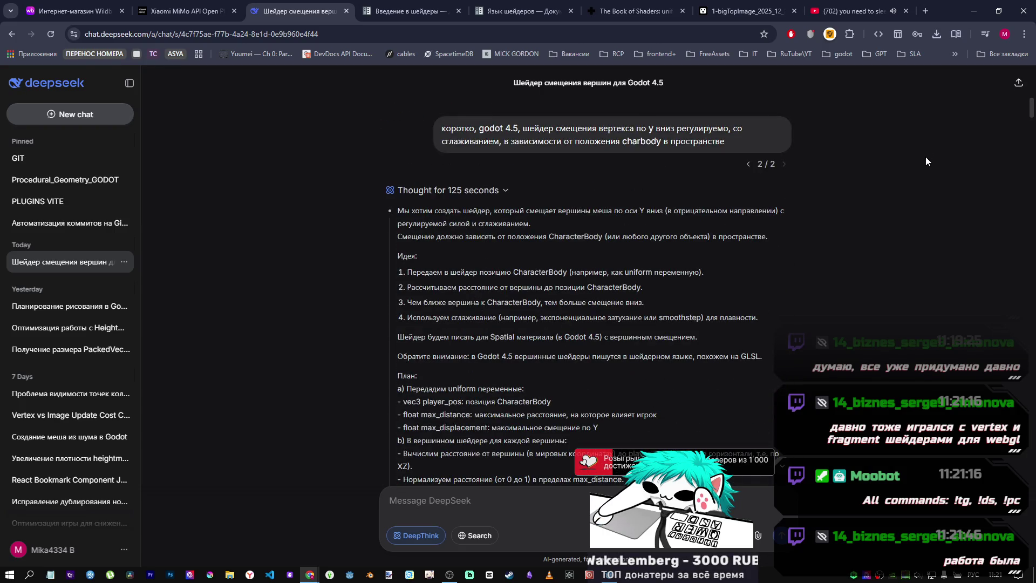
scroll(700, 308, down, 20)
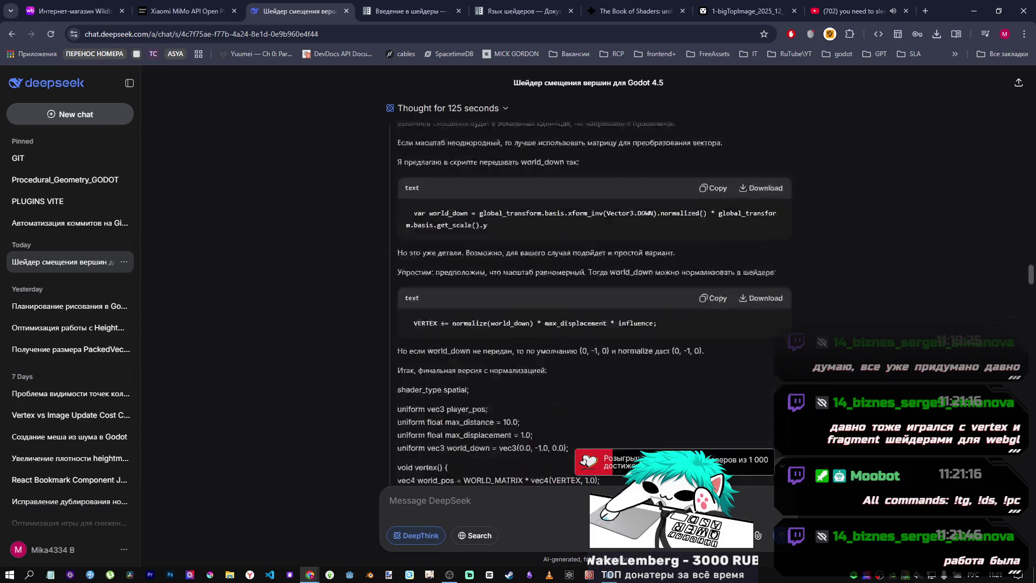
scroll(700, 309, down, 20)
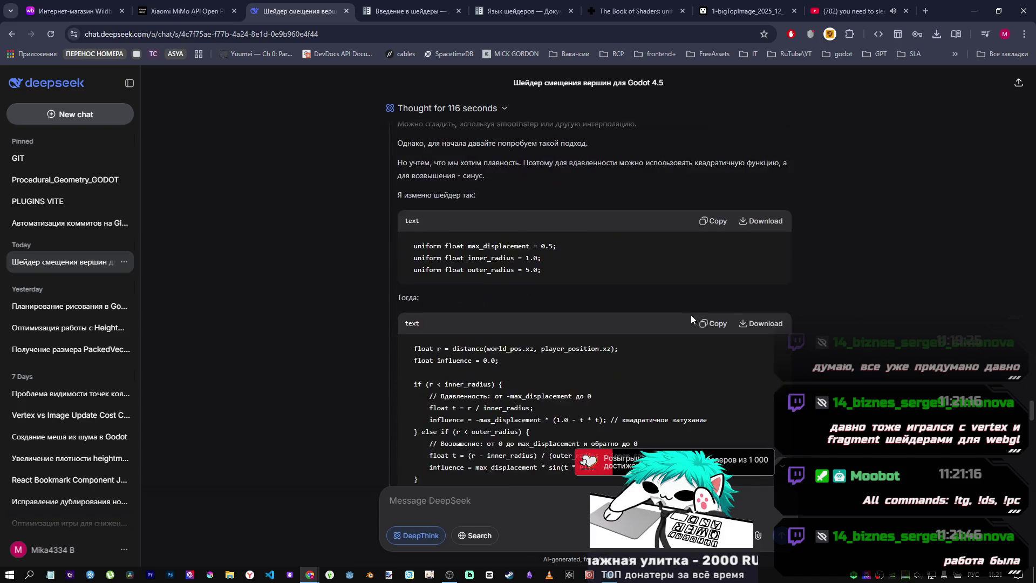
scroll(677, 303, down, 10)
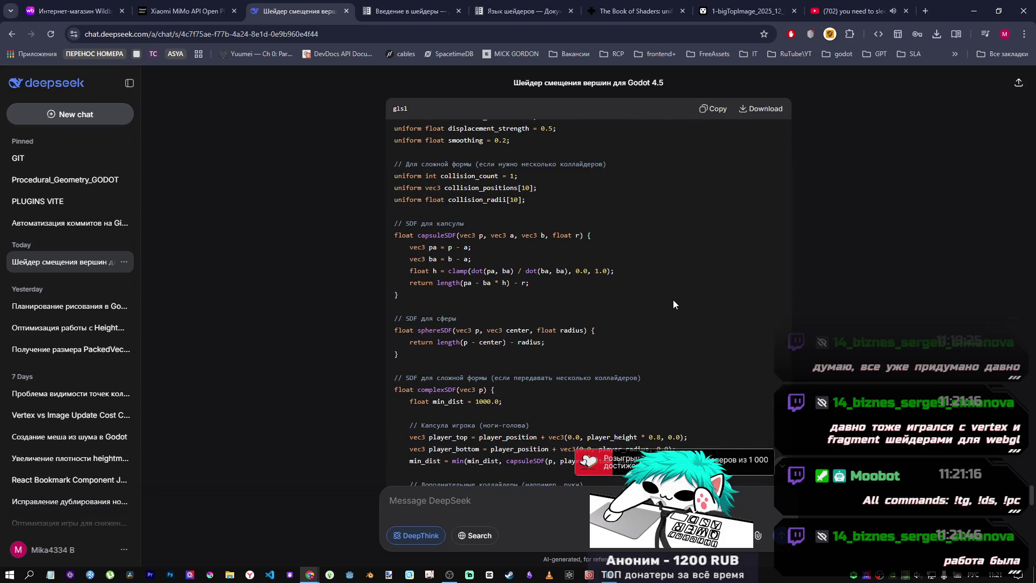
scroll(672, 303, up, 1)
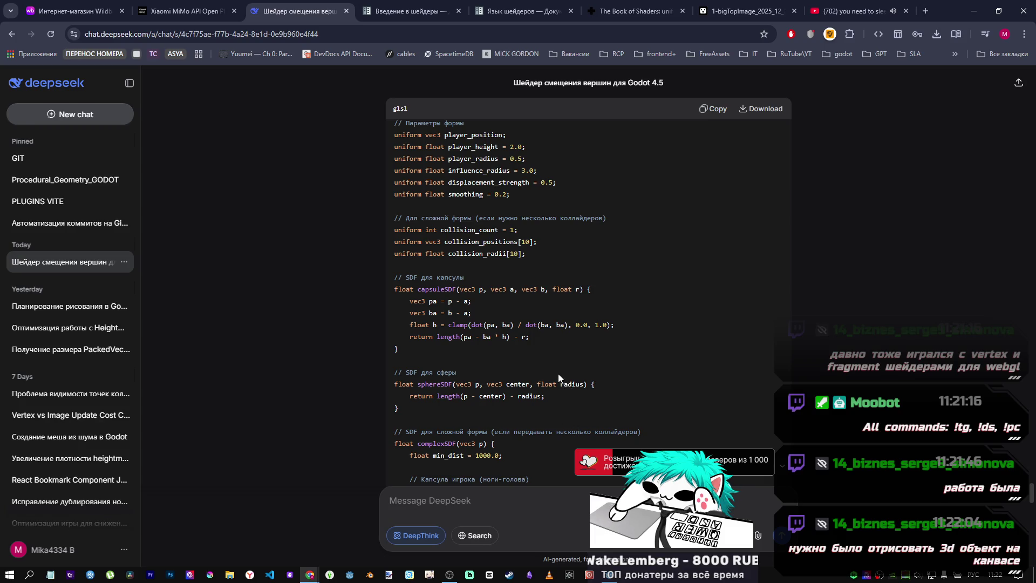
click(609, 574)
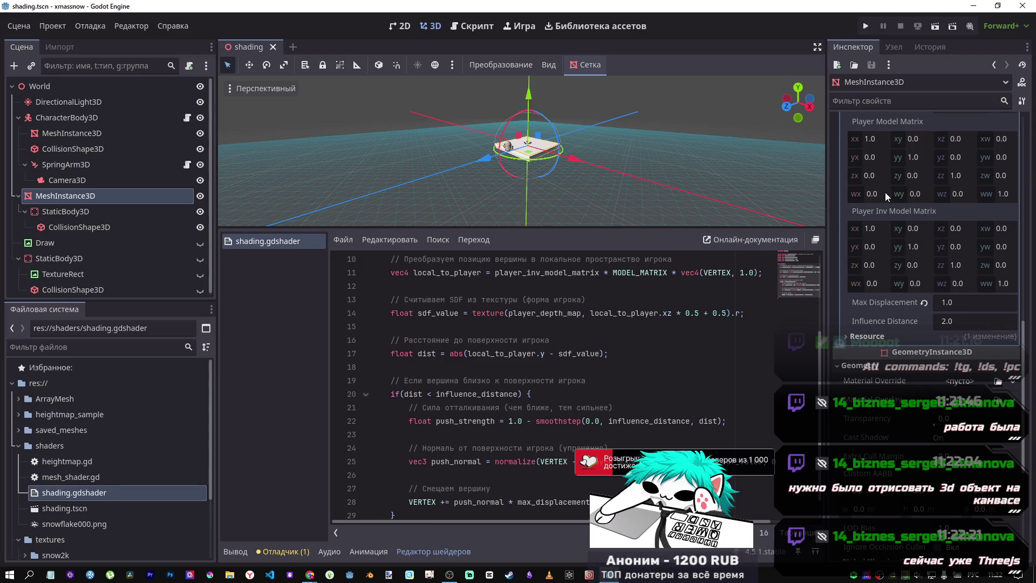
Zoom and orbit the 3D viewport closer around the snow plane.
scroll(571, 151, up, 5)
mouse_move(571, 151)
mouse_down()
mouse_move(523, 160)
mouse_move(539, 161)
mouse_move(577, 157)
mouse_move(517, 152)
mouse_move(574, 146)
mouse_up()
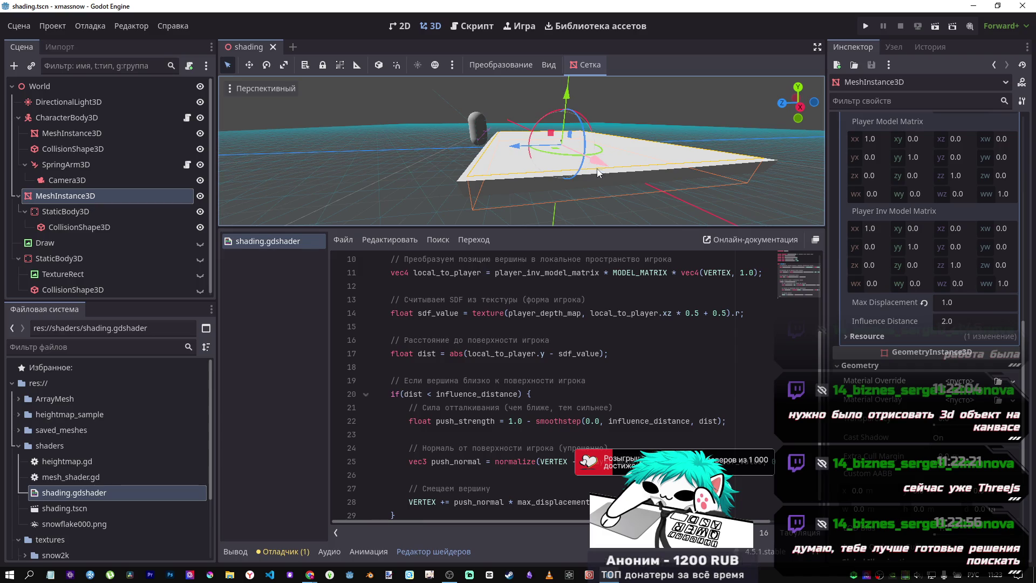
Zoom around the plane beside the capsule, then bring the browser forward with a new tab.
scroll(551, 132, down, 5)
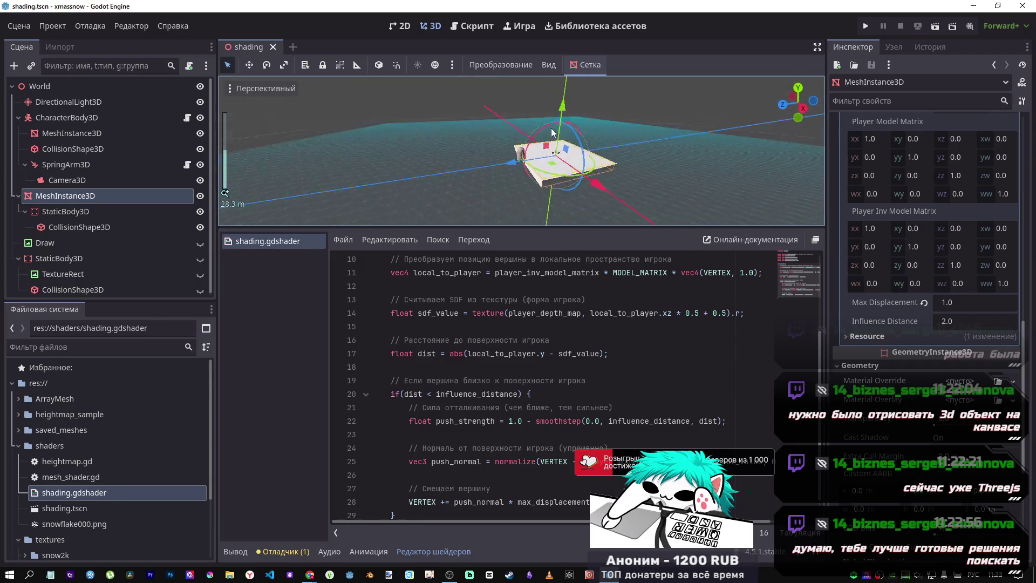
scroll(549, 167, up, 3)
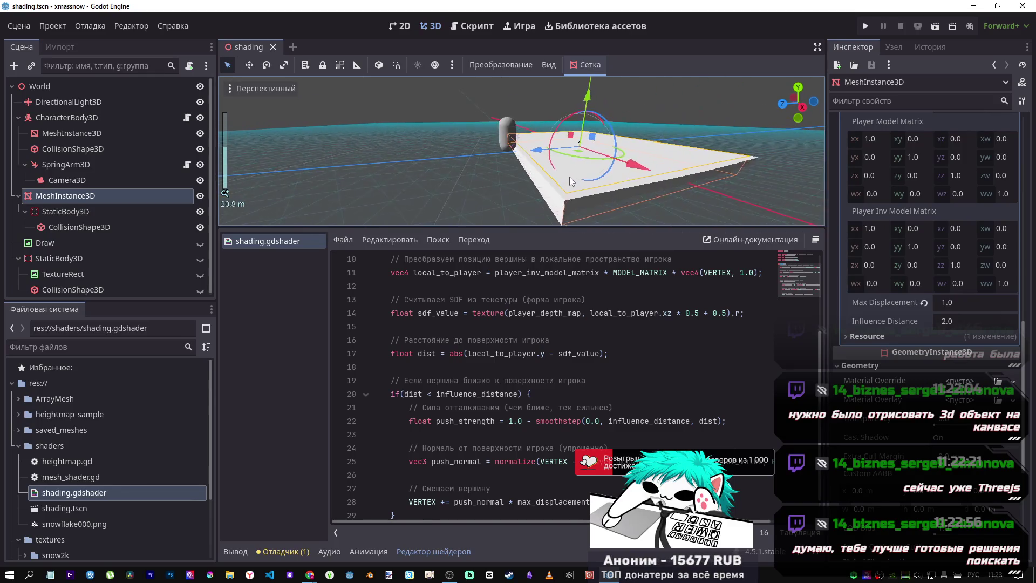
scroll(569, 176, up, 3)
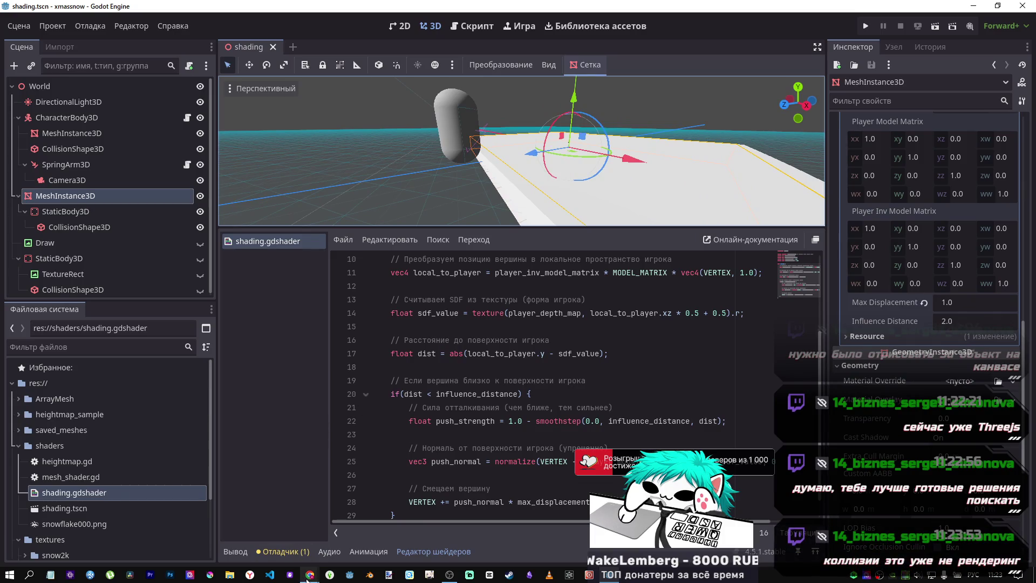
mouse_move(306, 579)
click(296, 525)
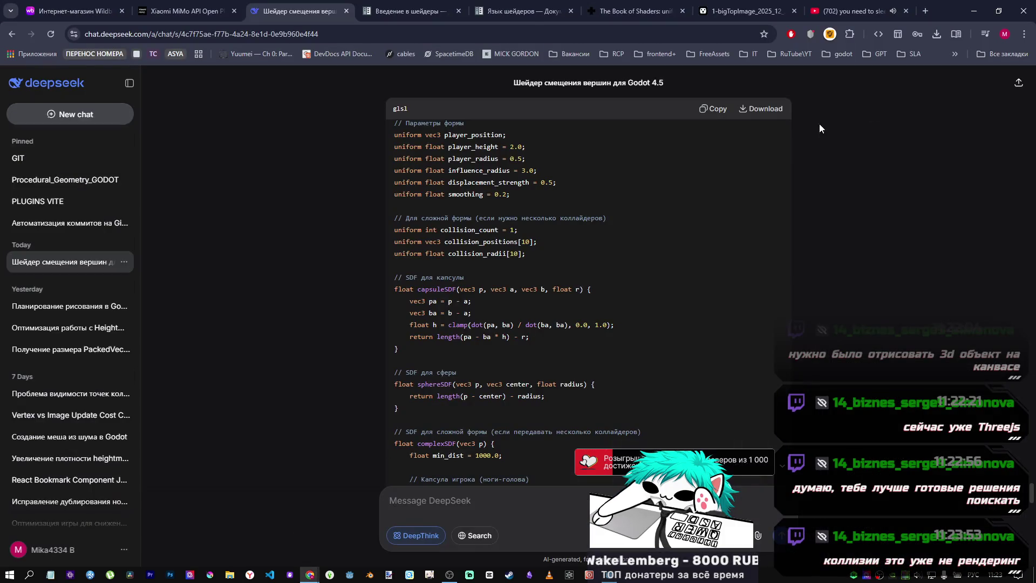
click(928, 14)
Search 'godot shaders', open godotshaders.com, accept the cookie notice and browse Trending shaders.
text(пщвще ыр)
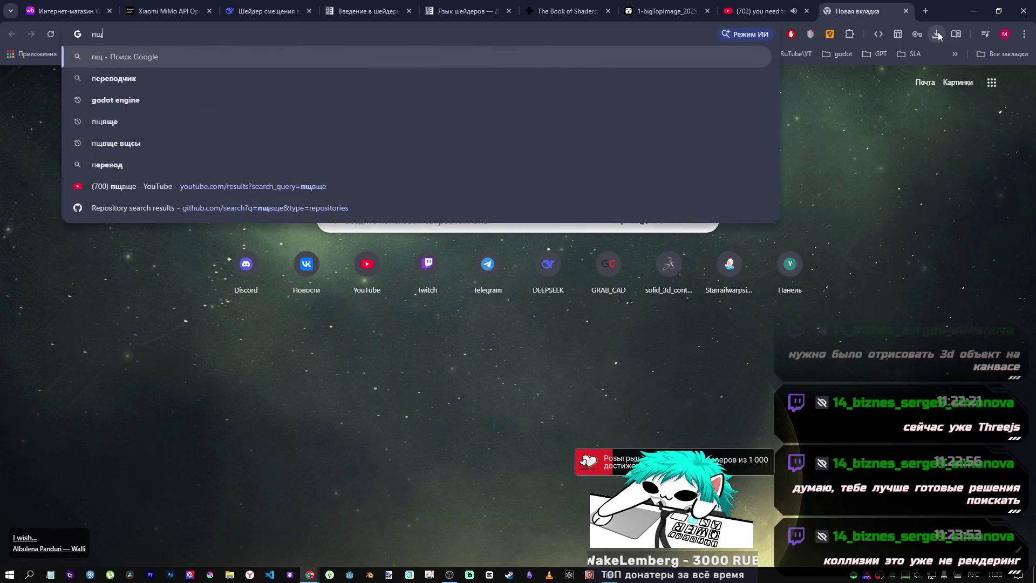
text(фвук)
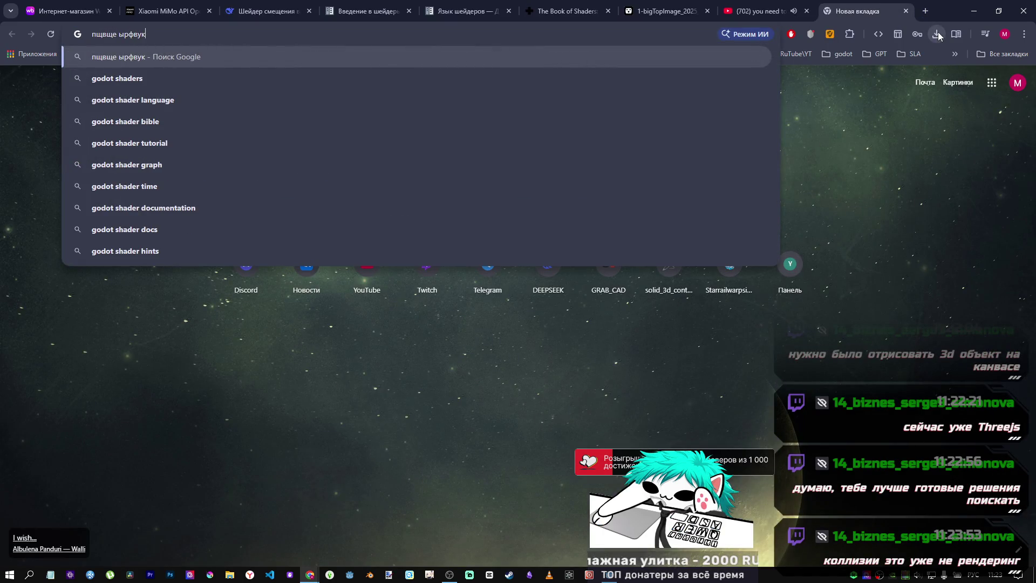
click(468, 73)
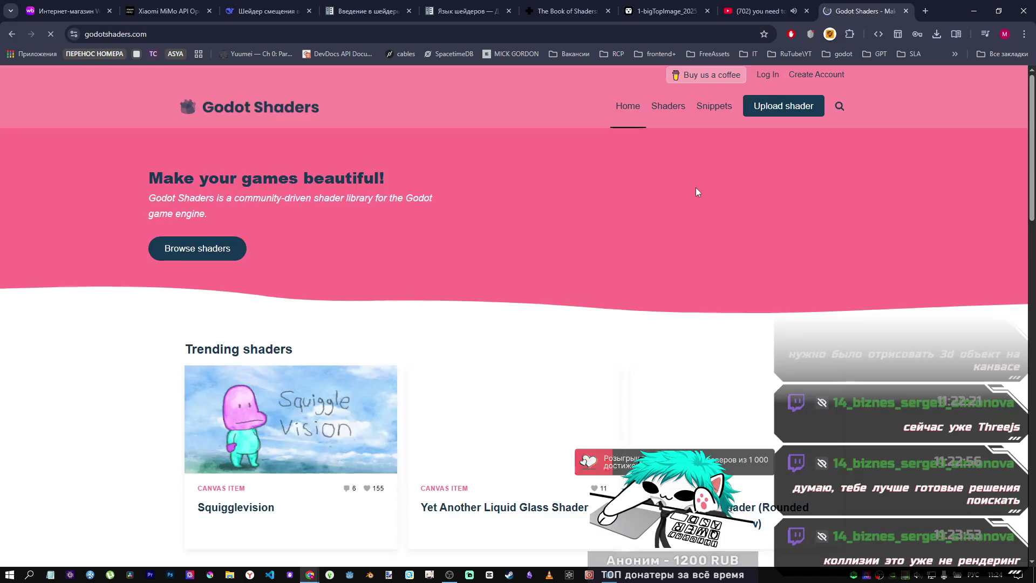
scroll(695, 175, down, 4)
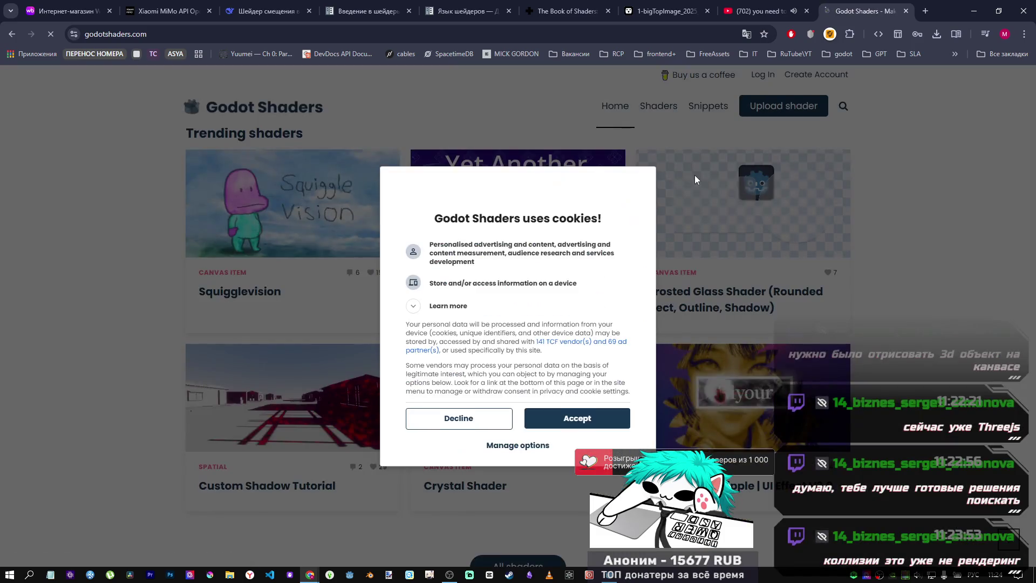
click(577, 423)
scroll(478, 339, down, 2)
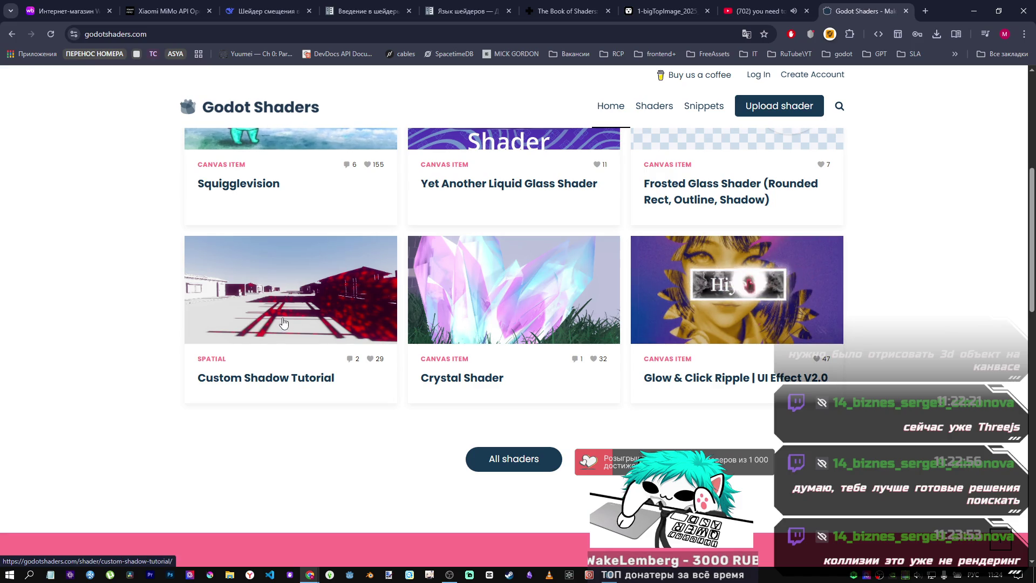
scroll(406, 317, up, 4)
scroll(406, 317, down, 2)
scroll(547, 319, up, 1)
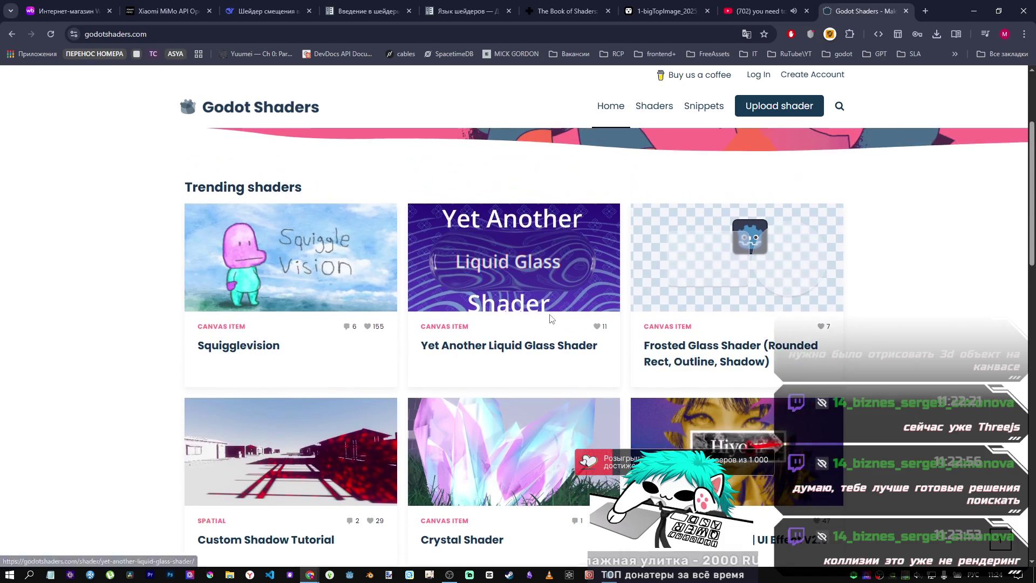
scroll(544, 323, down, 5)
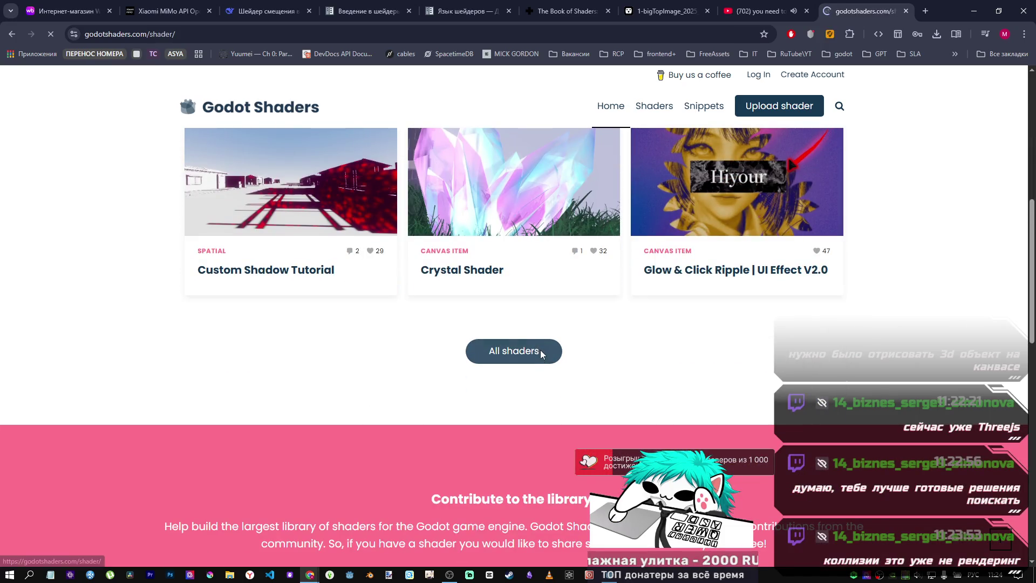
click(540, 350)
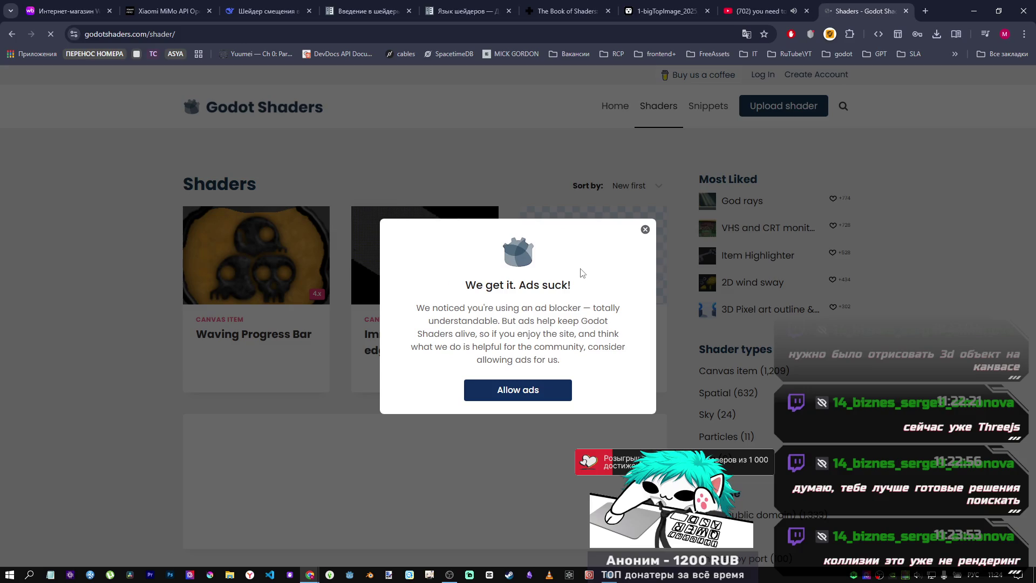
key(Escape)
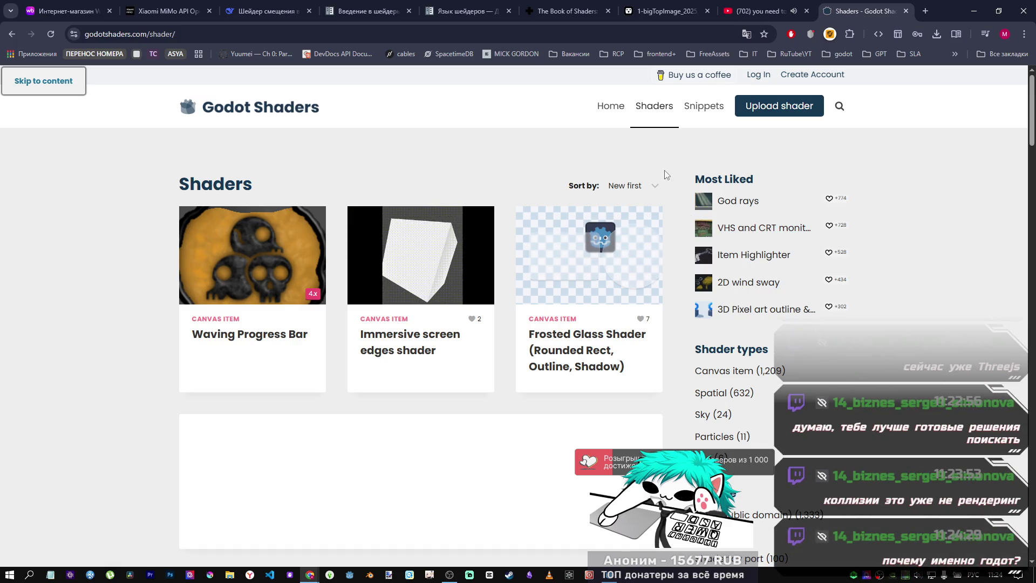
scroll(656, 176, down, 3)
scroll(655, 176, down, 4)
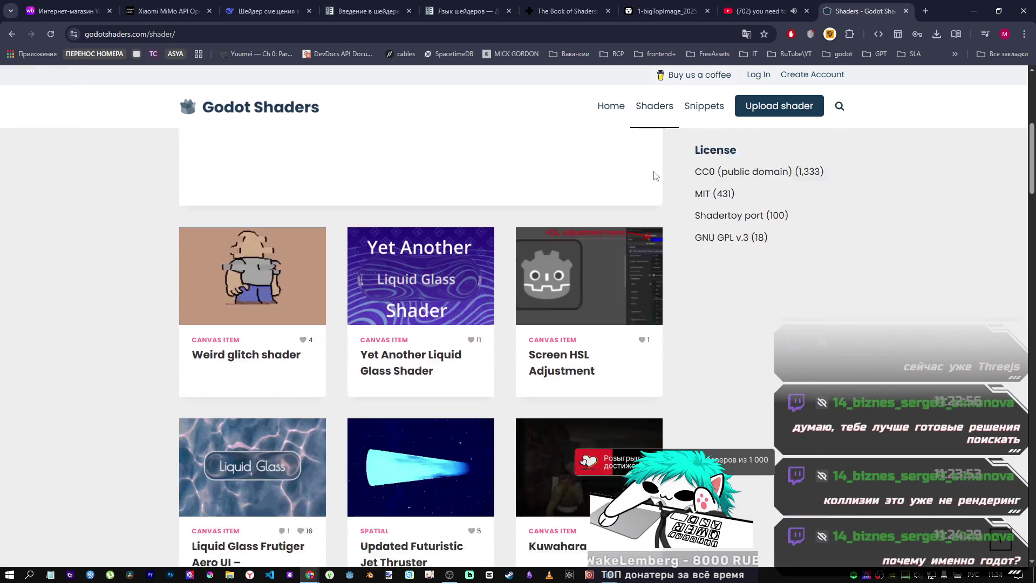
scroll(488, 207, down, 2)
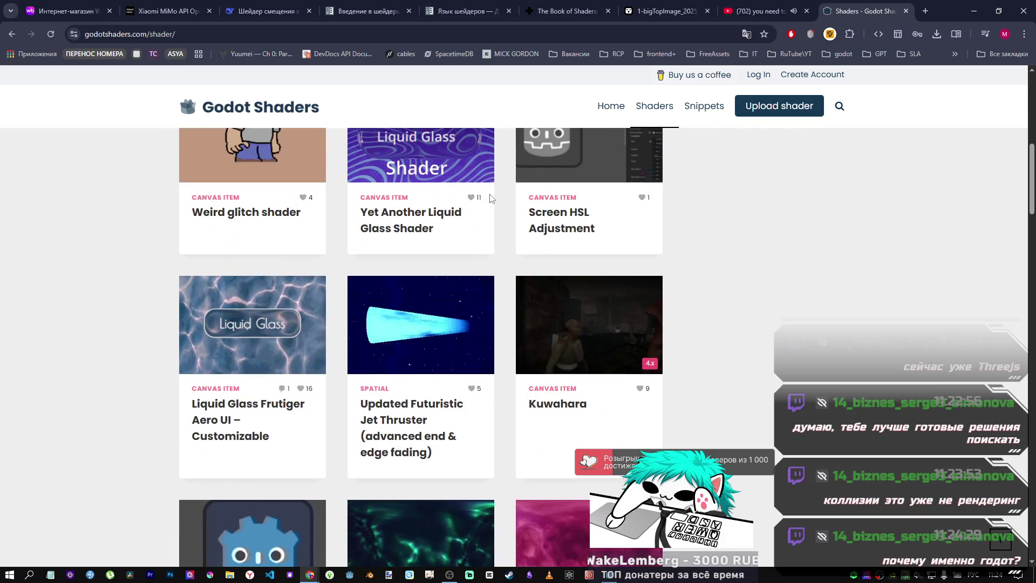
scroll(491, 205, down, 6)
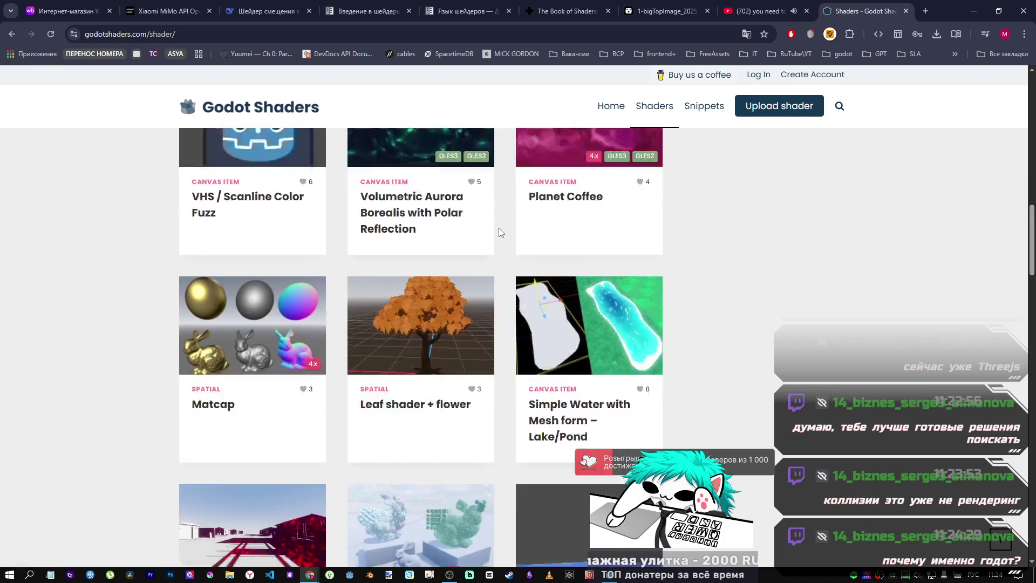
scroll(498, 228, down, 4)
scroll(495, 228, down, 2)
scroll(495, 226, up, 5)
scroll(490, 226, down, 9)
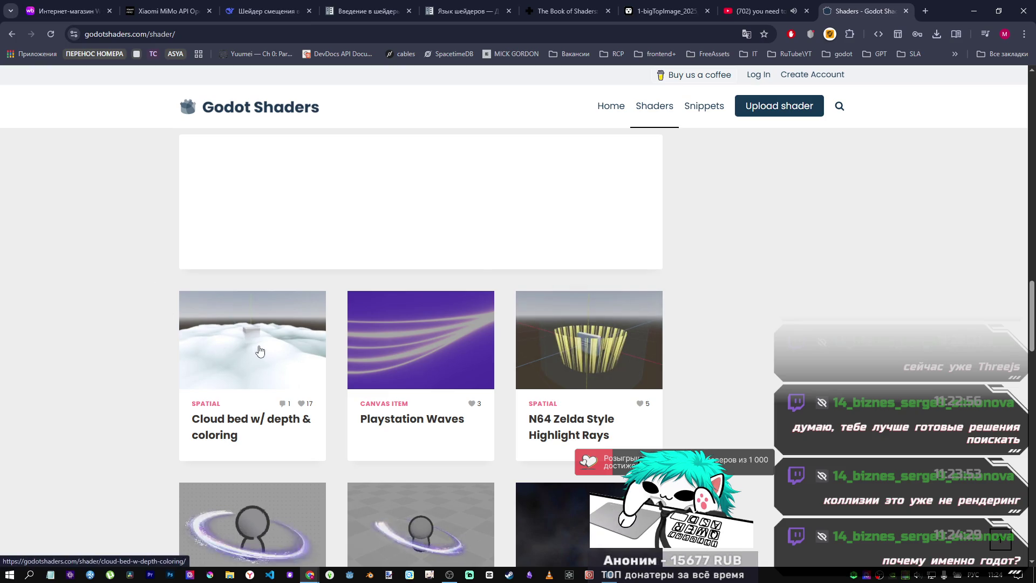
scroll(257, 348, down, 4)
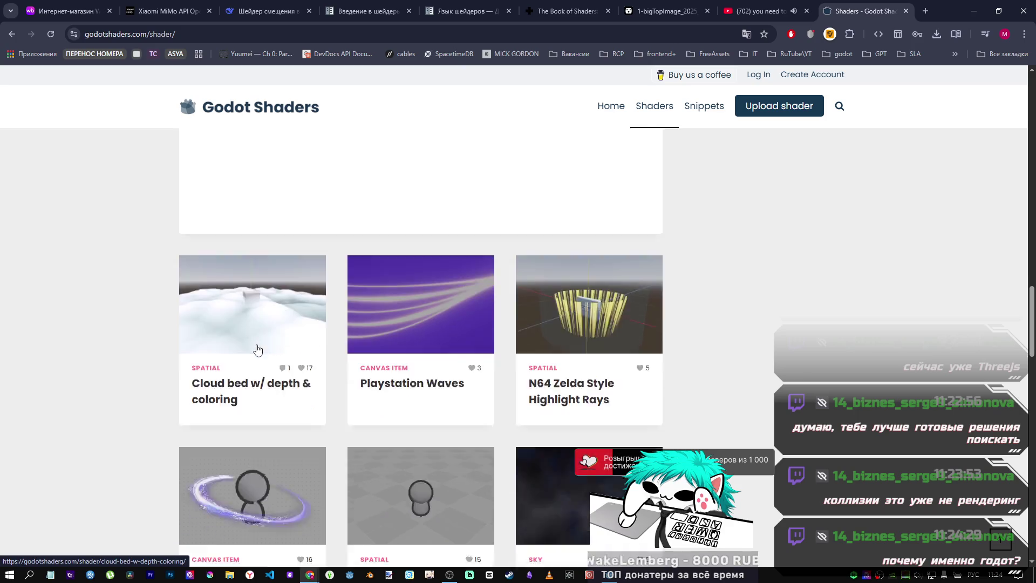
scroll(254, 349, up, 2)
scroll(425, 273, down, 8)
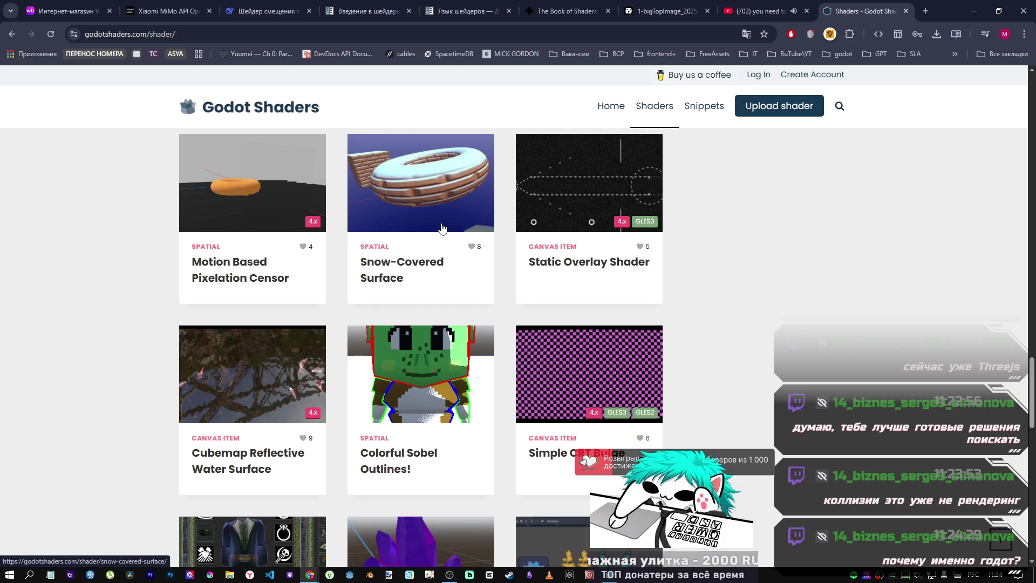
scroll(440, 225, down, 3)
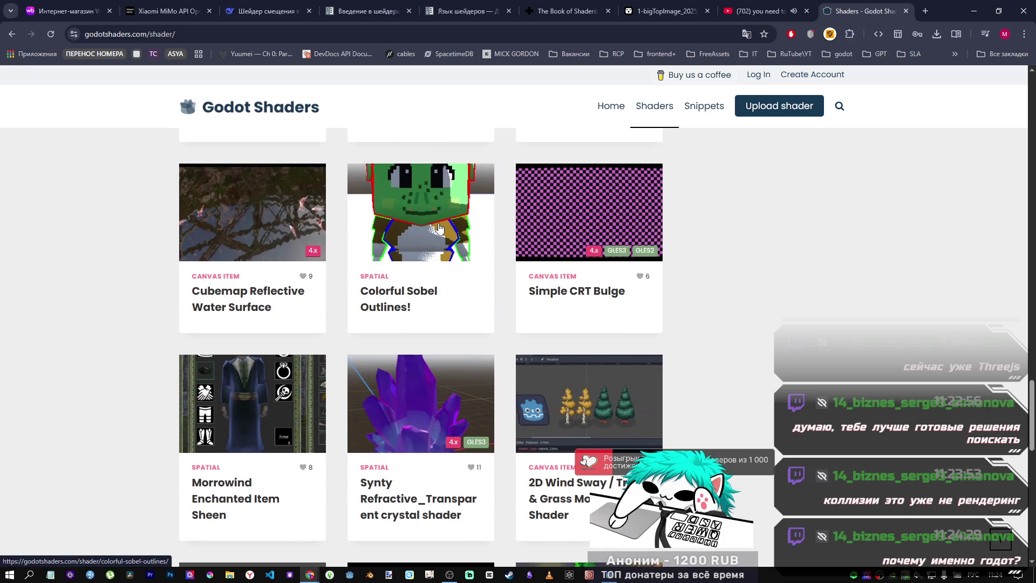
scroll(439, 227, up, 3)
scroll(439, 227, up, 1)
scroll(440, 227, down, 10)
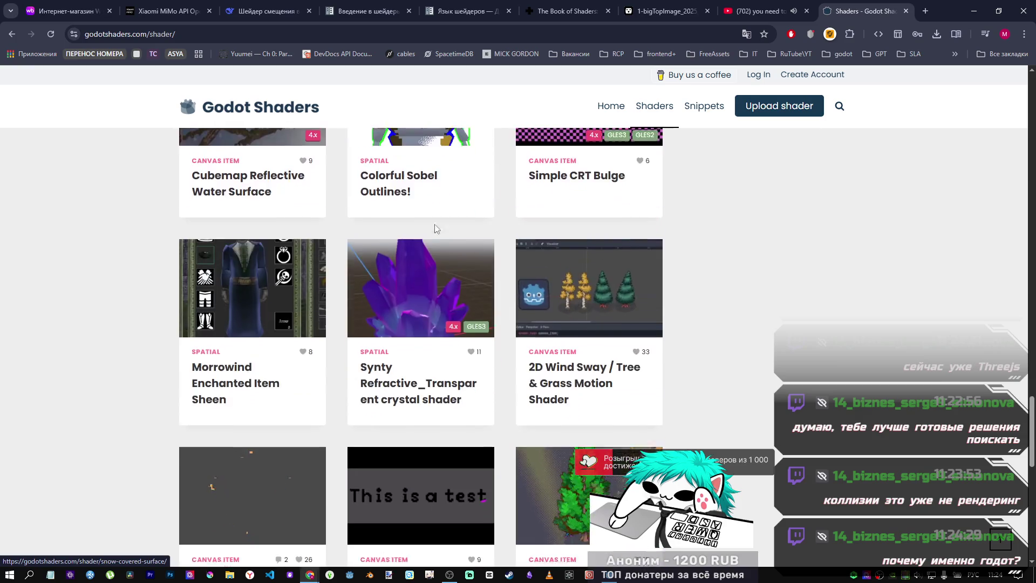
Search Godot Shaders for 'Snow' and dismiss the ad-blocker notice.
click(839, 106)
text(ытщщ)
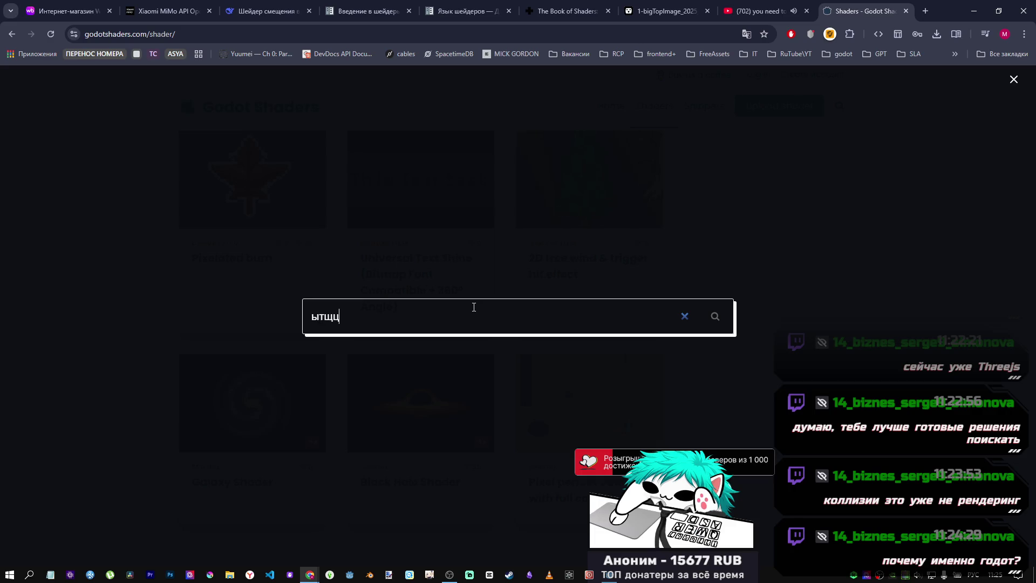
key(BackSpace)
key(BackSpace)
key(BackSpace)
key(alt+shift)
text(Snow)
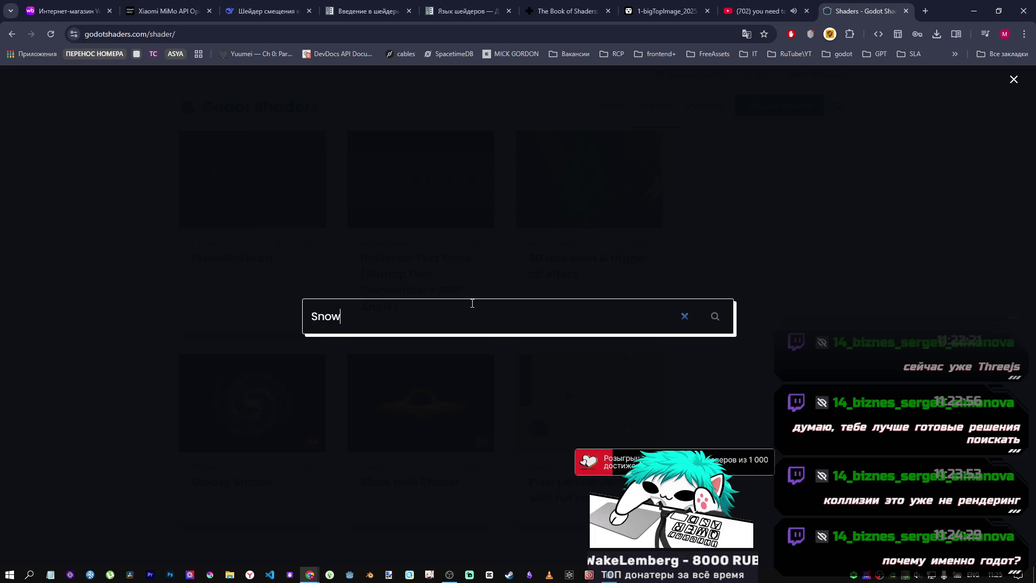
click(715, 316)
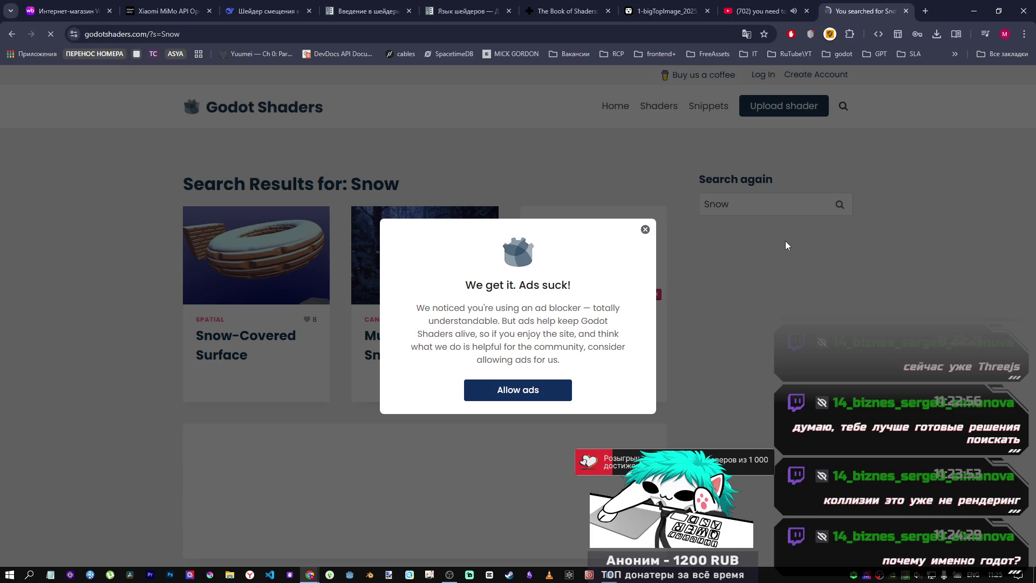
click(645, 230)
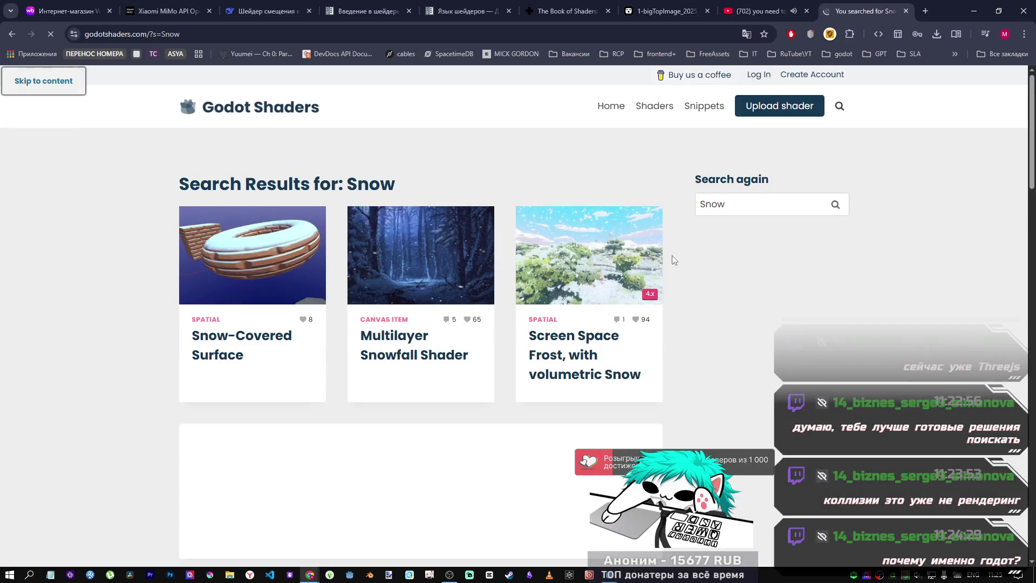
Scroll through the Snow results, including Snow-Covered Surface, Multilayer Snowfall and Car Tracks On Snow.
scroll(695, 262, down, 5)
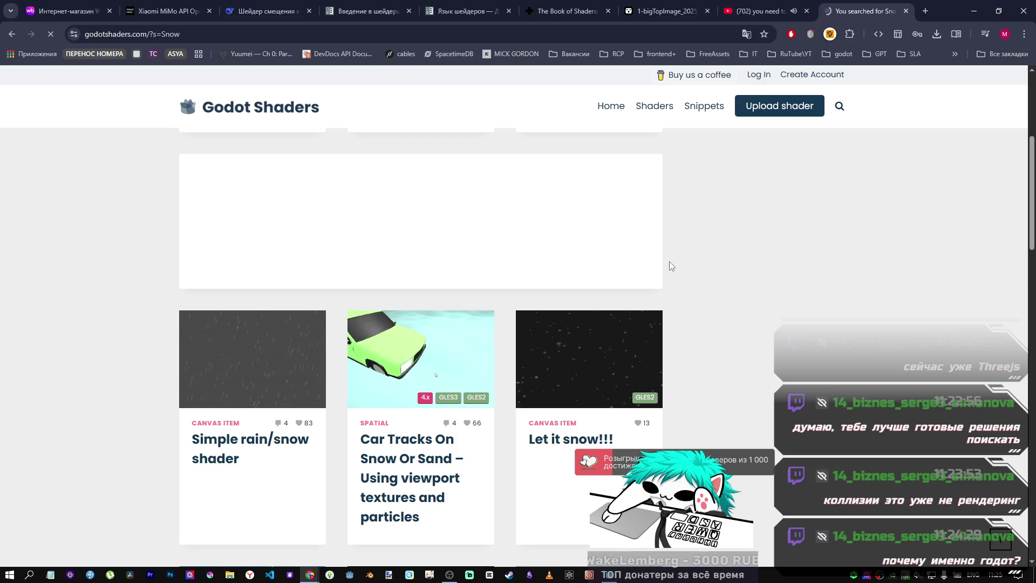
scroll(658, 281, down, 8)
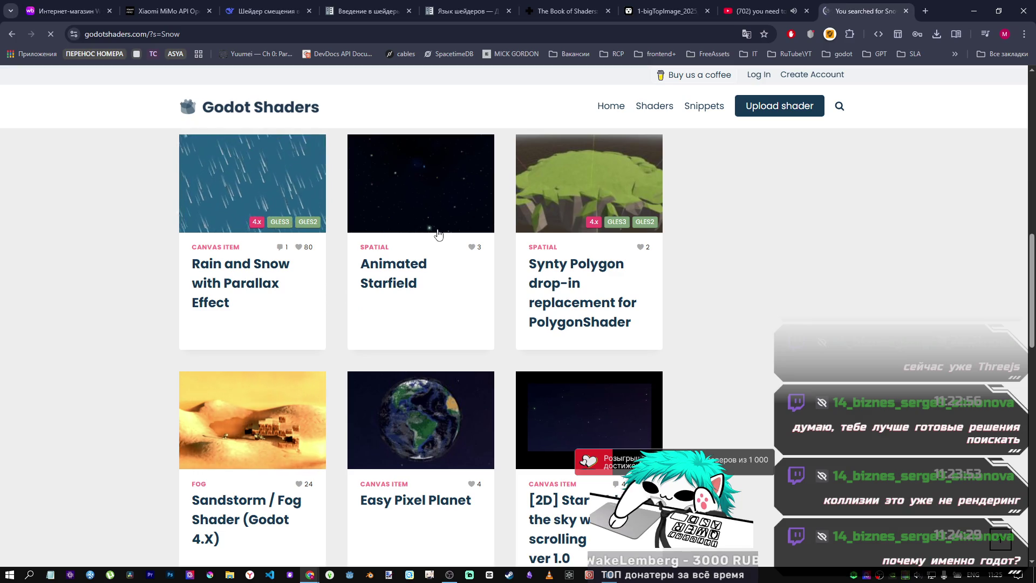
scroll(418, 230, down, 5)
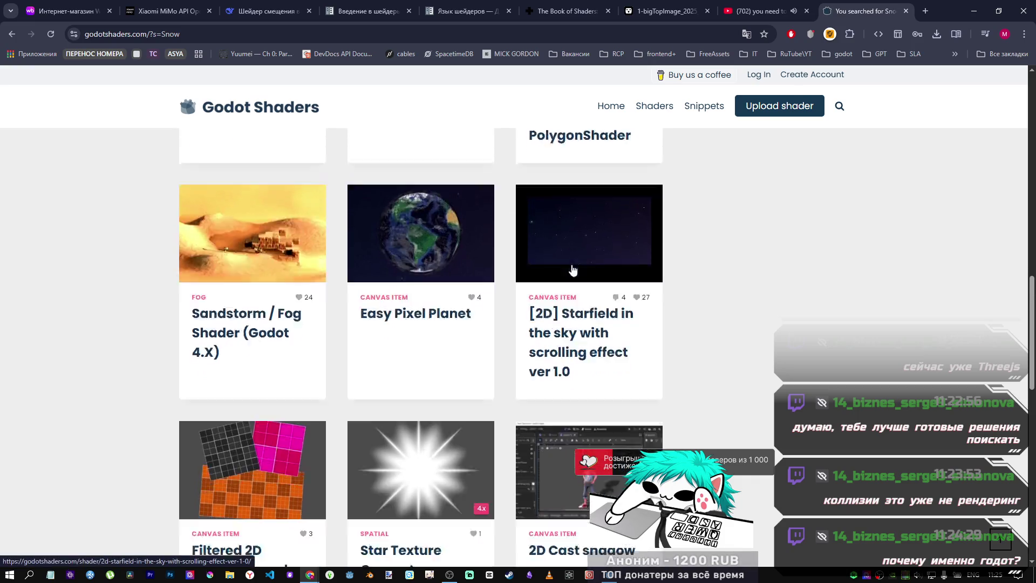
scroll(552, 273, down, 6)
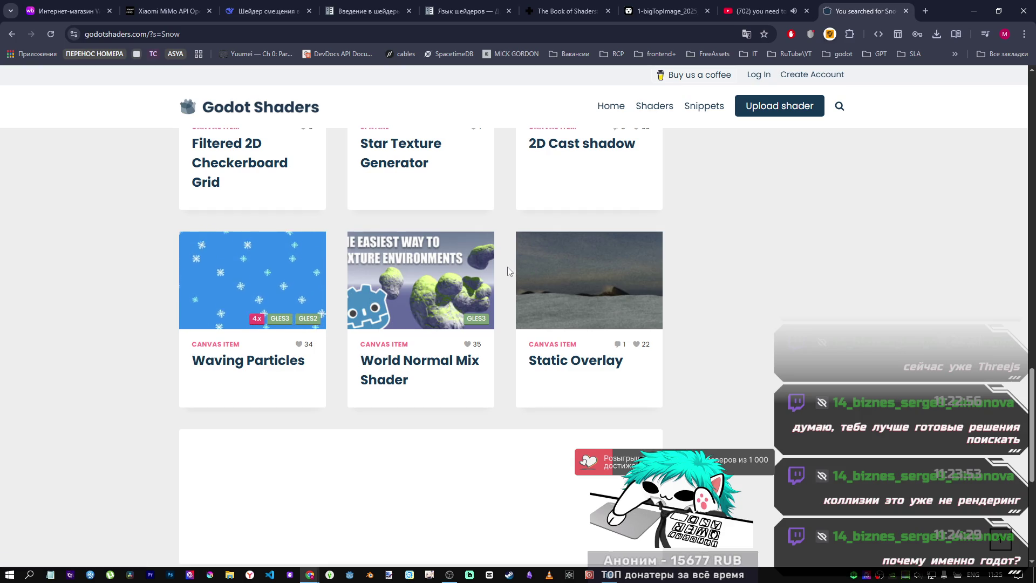
scroll(507, 270, down, 4)
scroll(507, 269, up, 3)
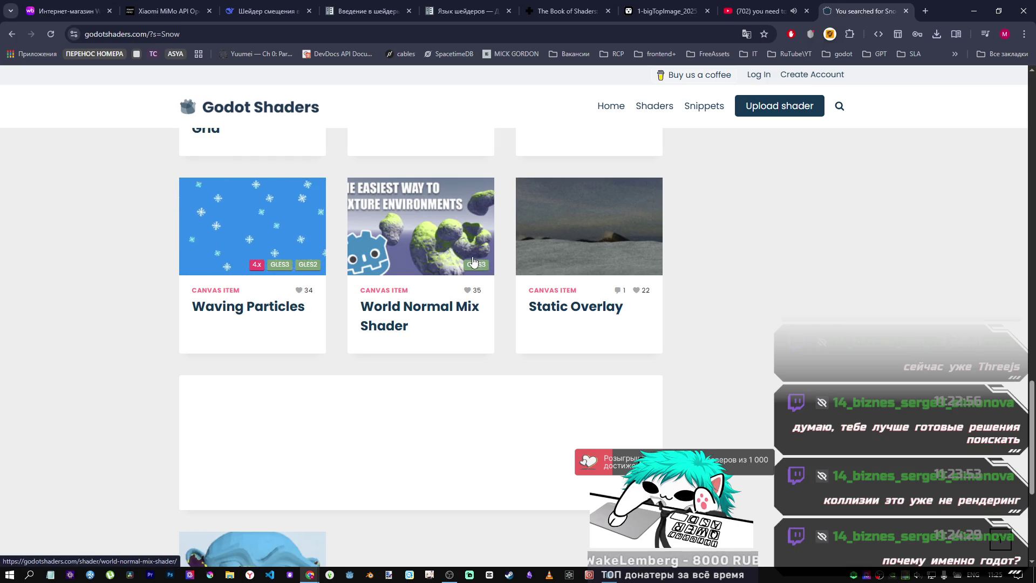
scroll(471, 261, down, 5)
scroll(469, 264, up, 7)
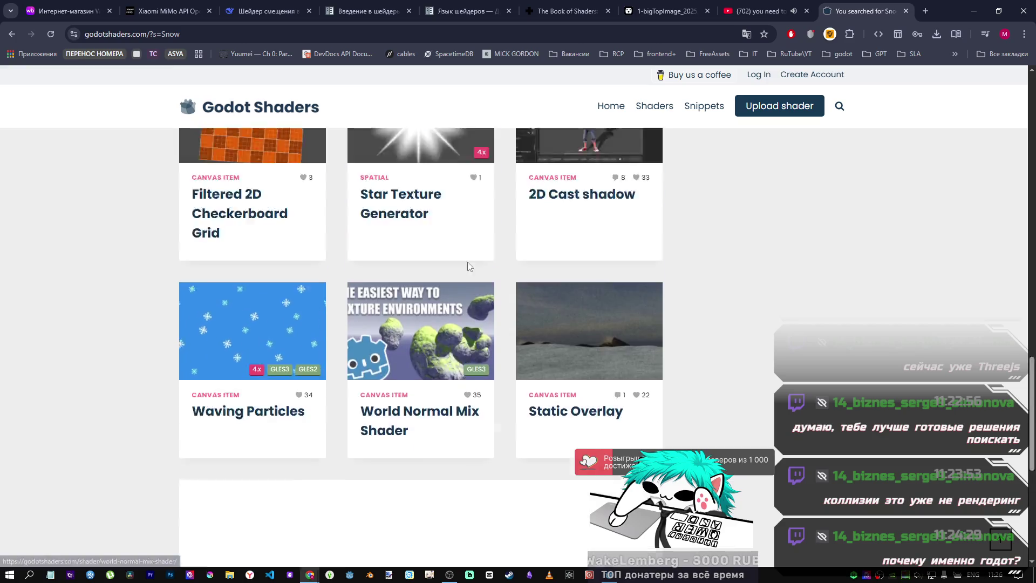
scroll(469, 265, up, 19)
Open the Car Tracks On Snow Or Sand shader page and read through its instructions and code.
click(429, 431)
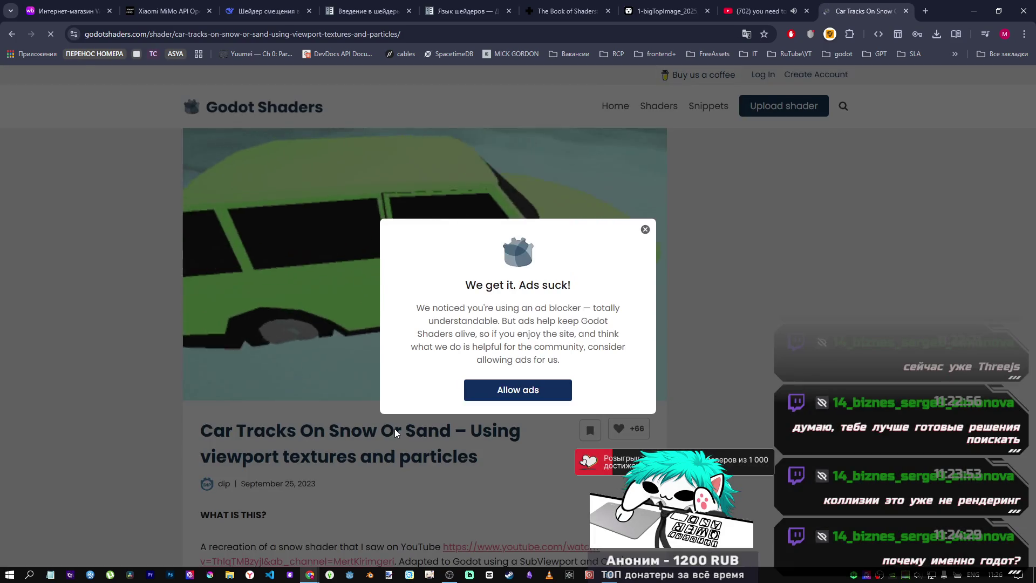
click(645, 229)
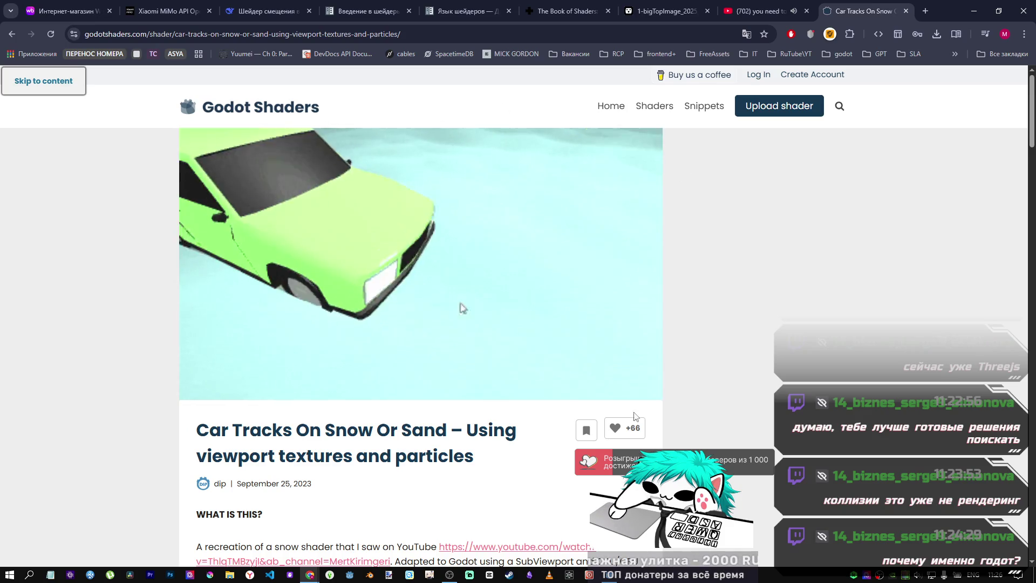
scroll(723, 259, down, 3)
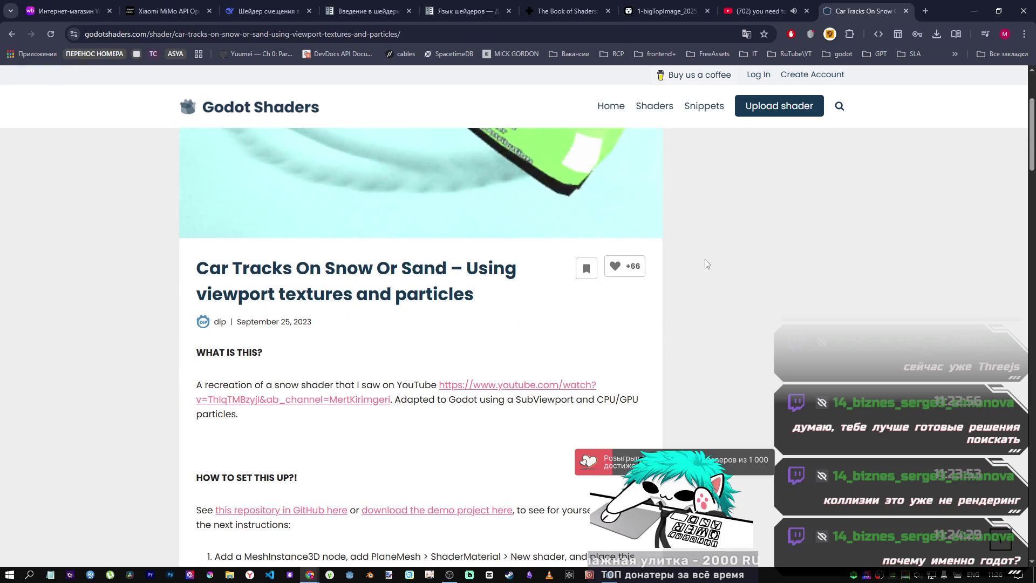
scroll(705, 259, down, 2)
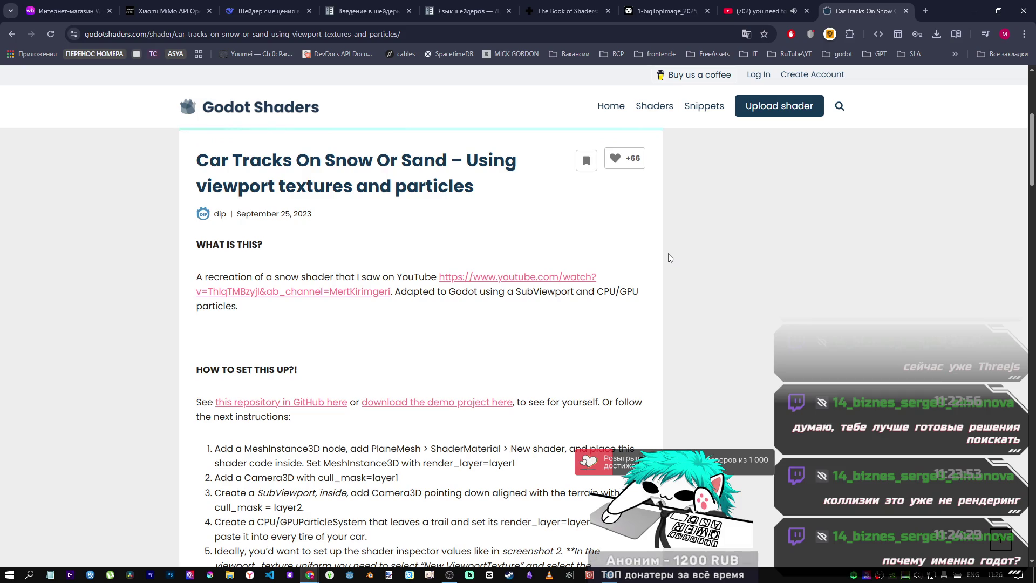
scroll(655, 259, down, 2)
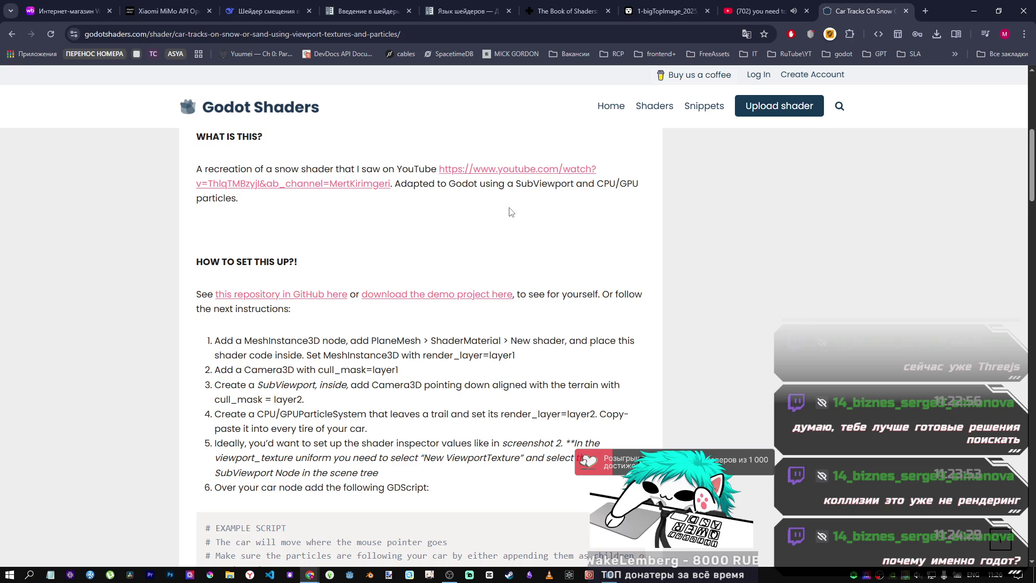
scroll(508, 212, down, 2)
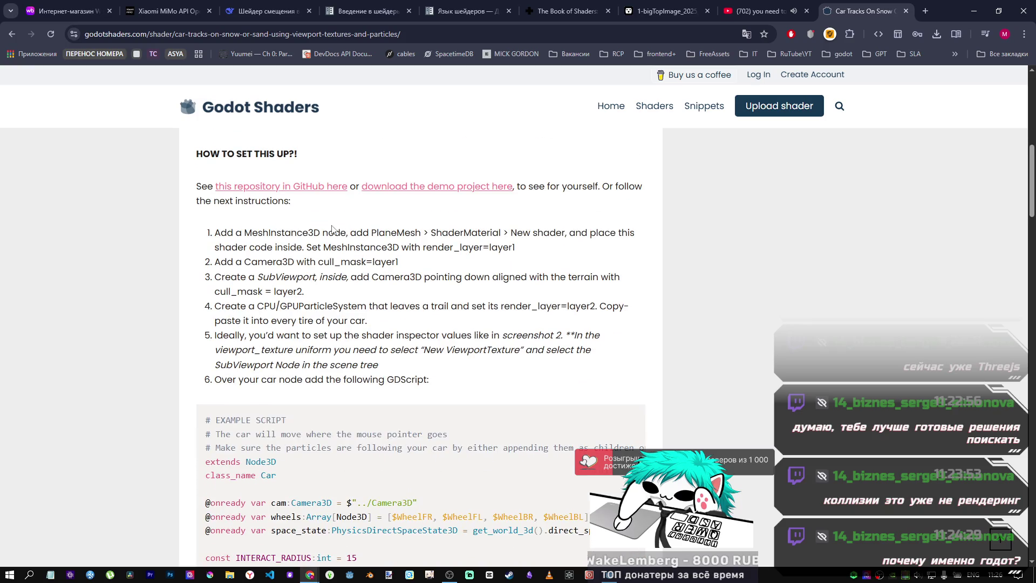
scroll(303, 254, down, 6)
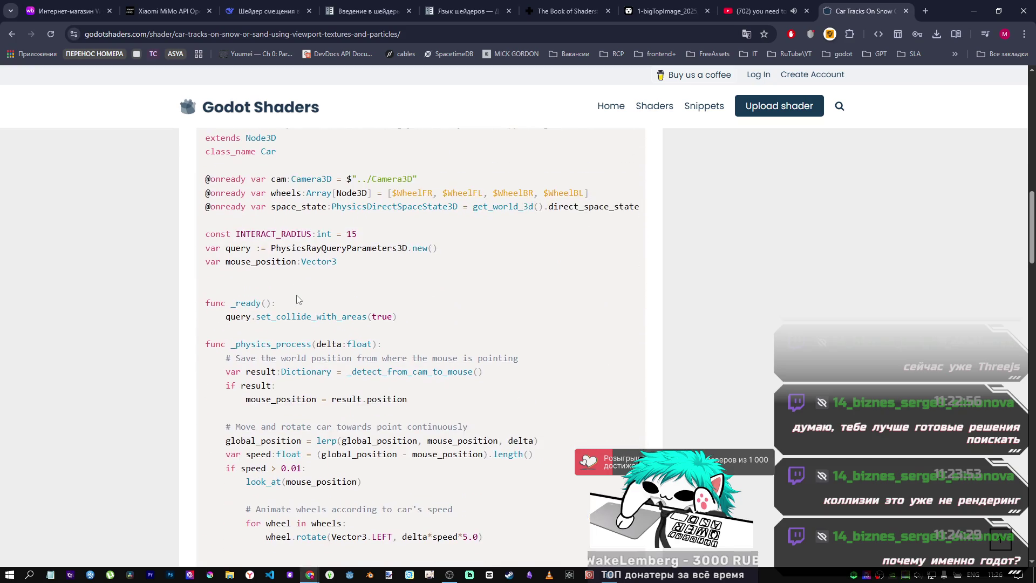
scroll(297, 296, up, 2)
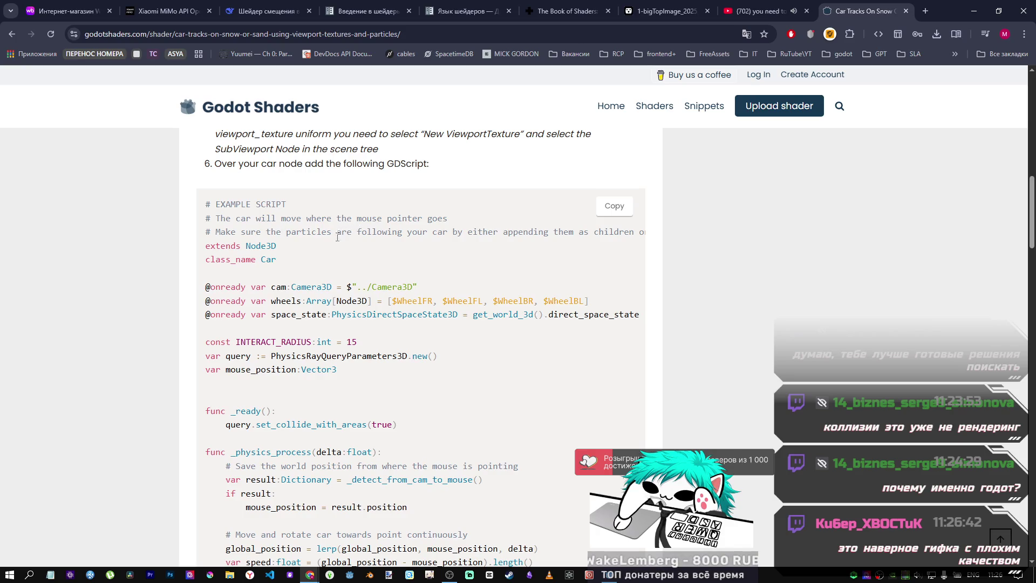
Review the article again and open its referenced YouTube video in a new tab.
key(Tab)
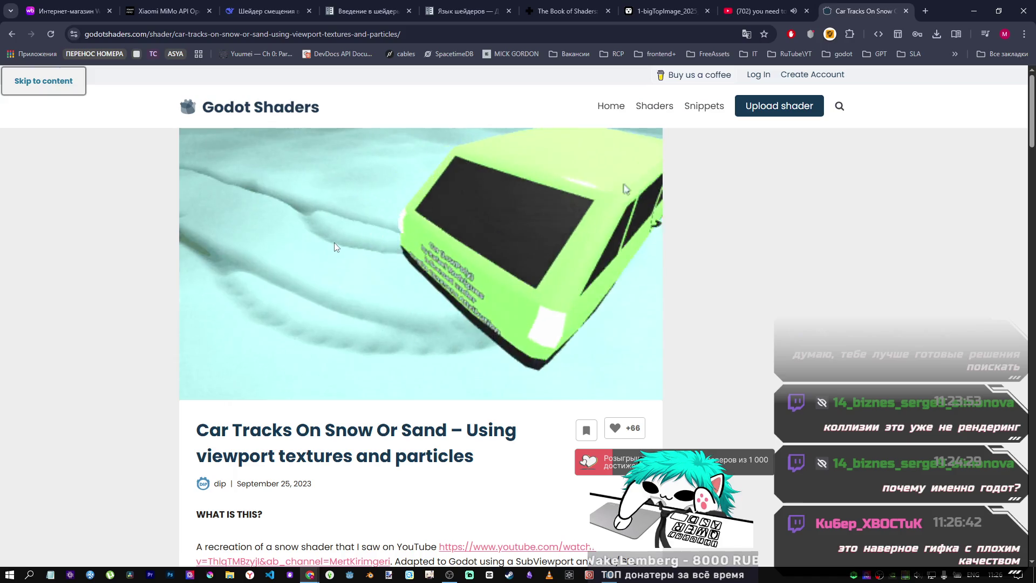
scroll(335, 242, down, 15)
scroll(325, 246, down, 9)
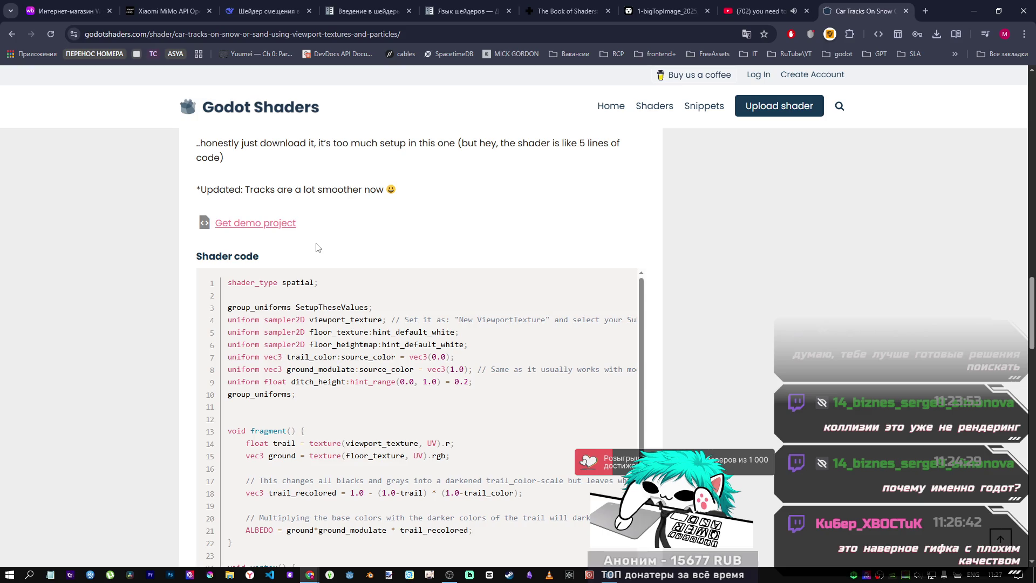
scroll(316, 247, up, 15)
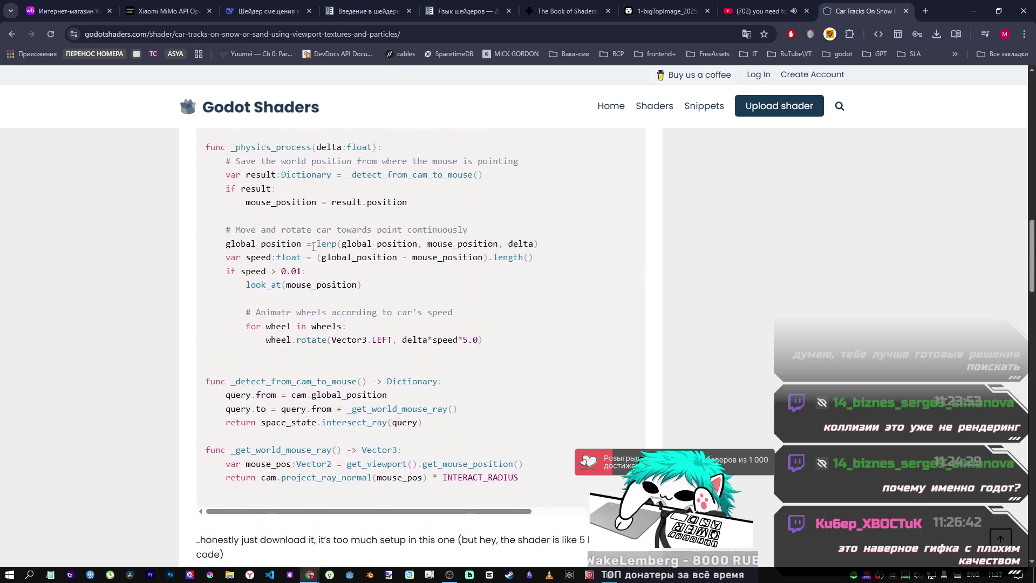
scroll(297, 185, up, 5)
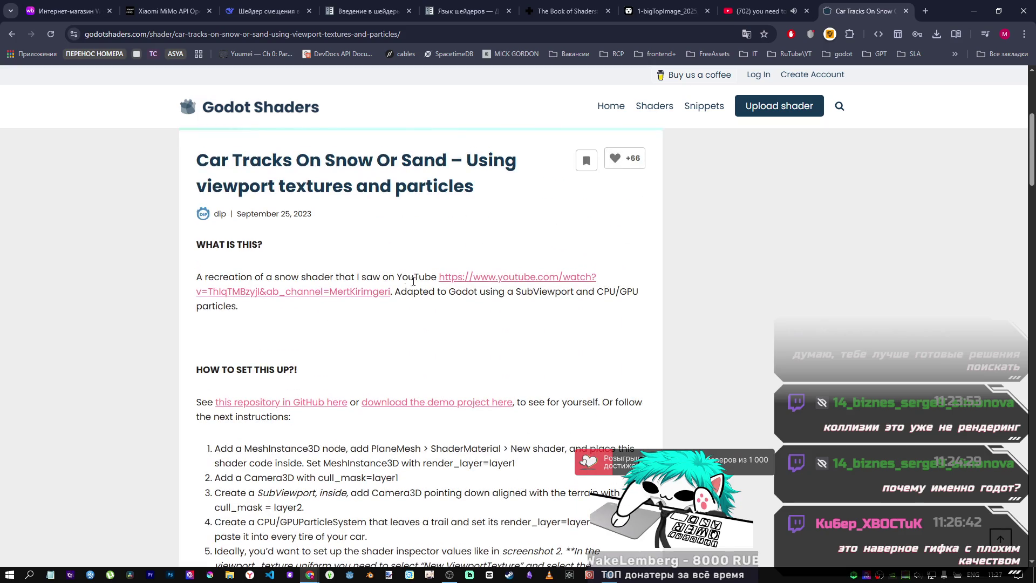
middle_click(491, 279)
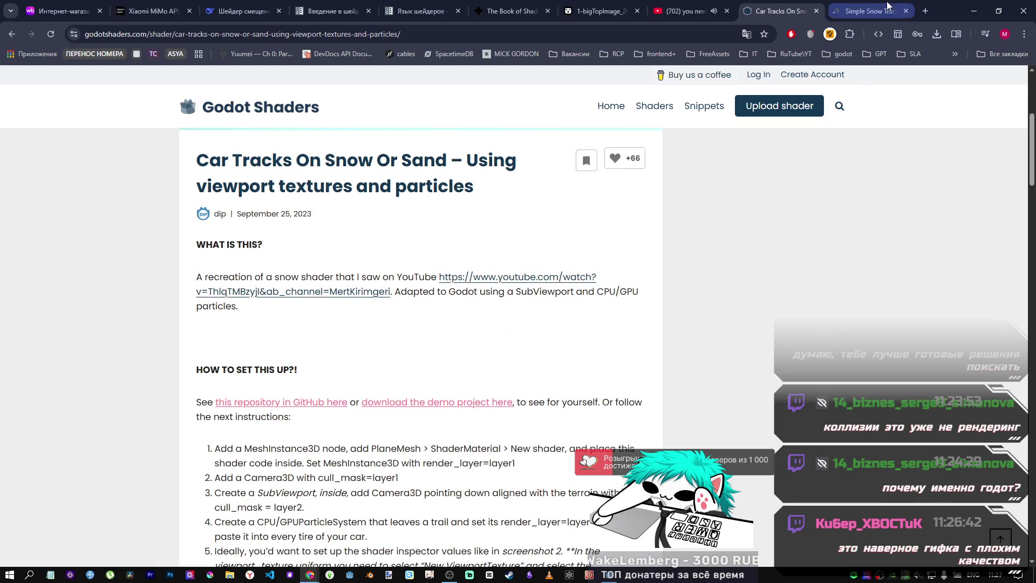
Open the Simple Snow Tracks video on YouTube and pause it on the opening snow scene.
click(864, 10)
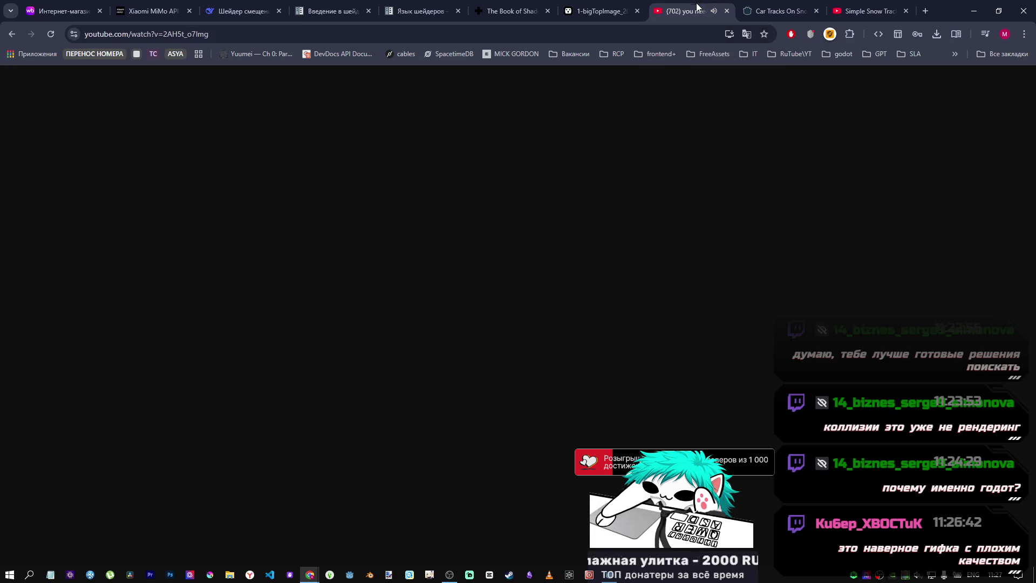
click(699, 6)
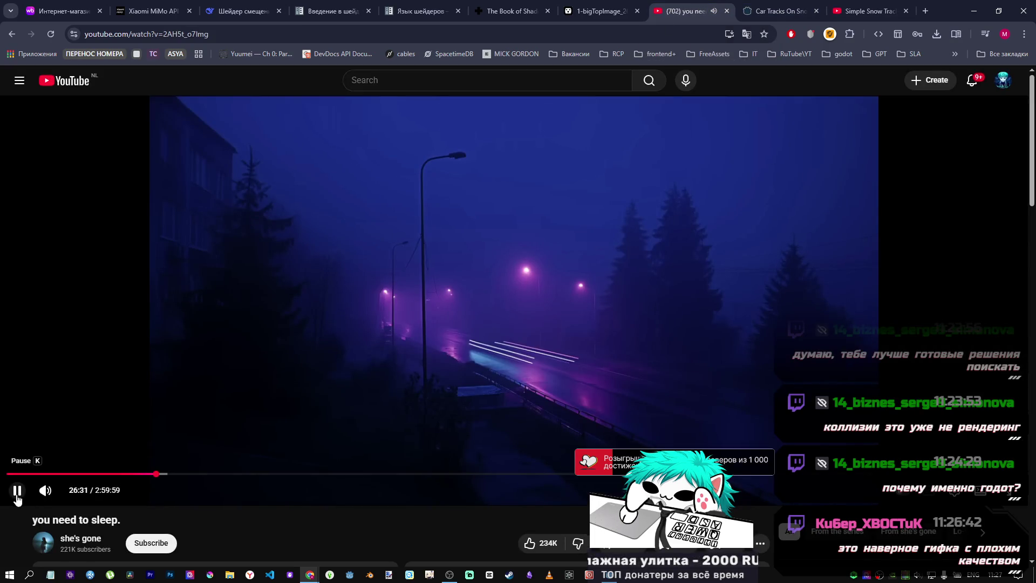
key(ctrl+Tab)
key(ctrl+Tab)
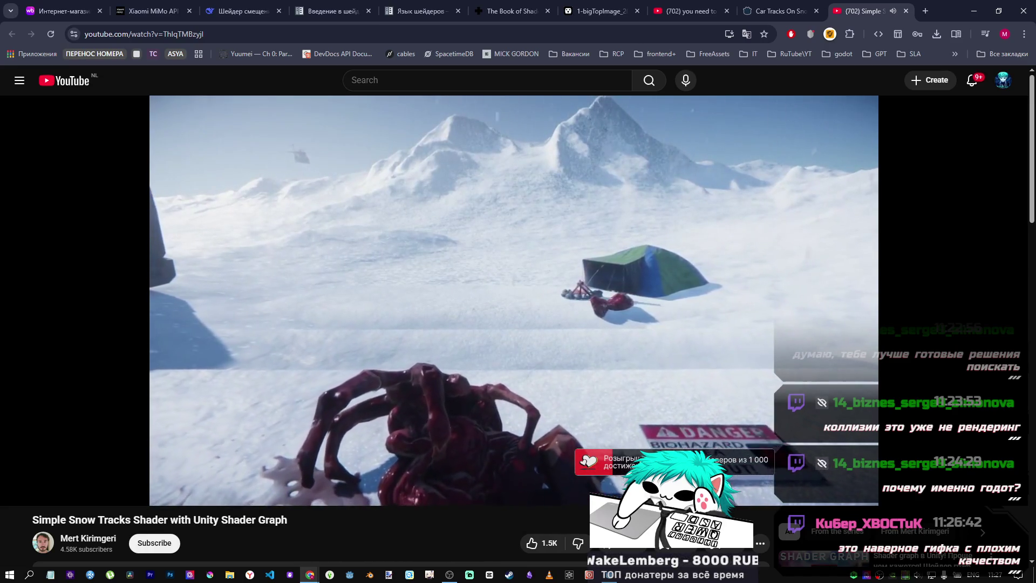
mouse_move(66, 195)
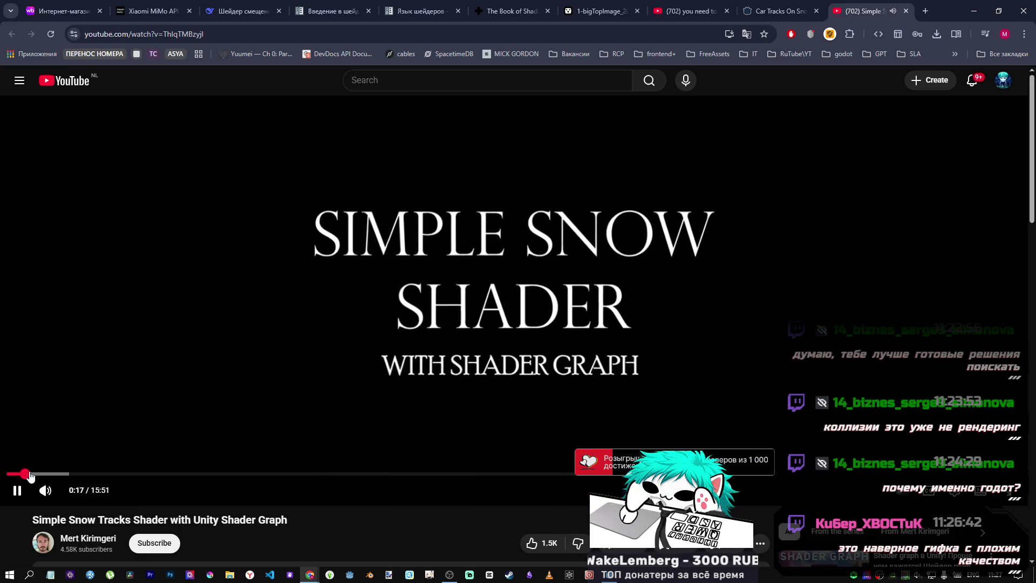
click(24, 474)
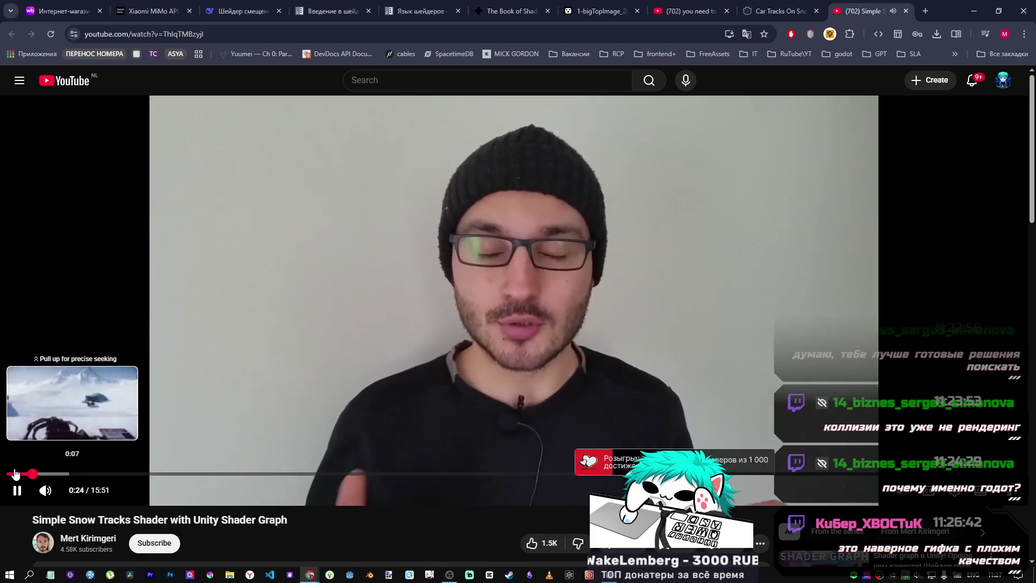
click(14, 473)
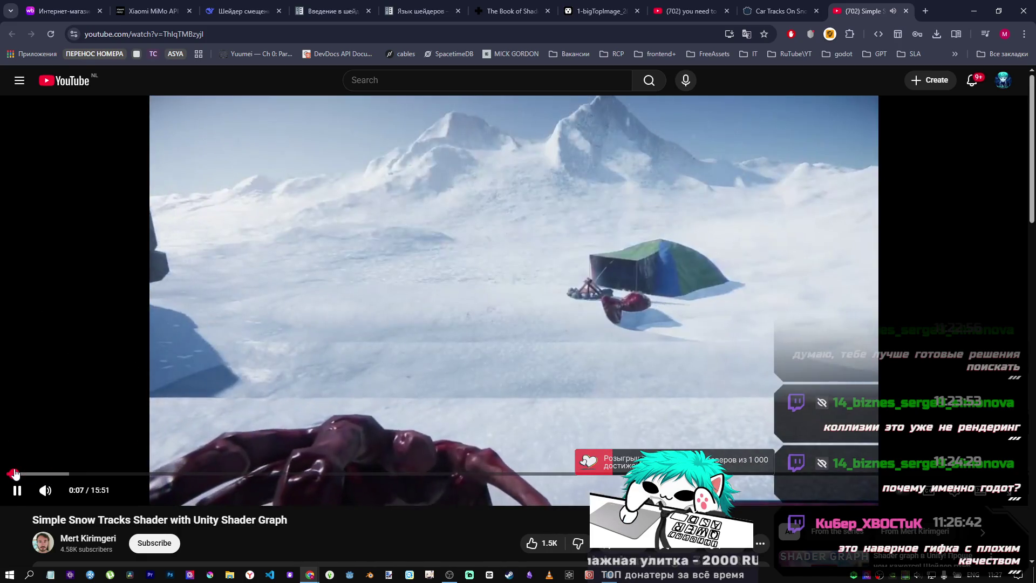
click(510, 334)
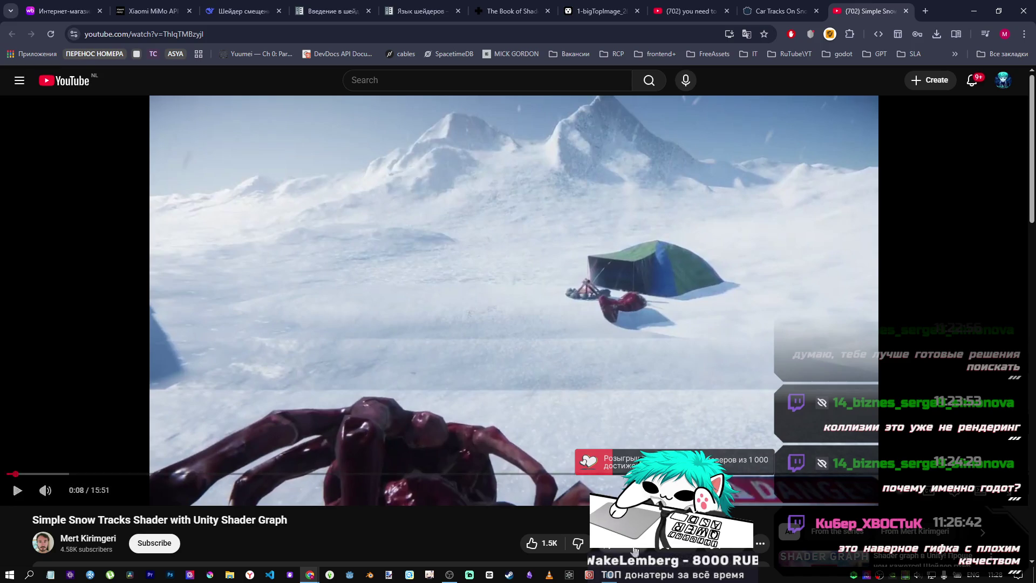
Go back to Godot, glance at the snow tracks video again, then return to the editor.
click(616, 577)
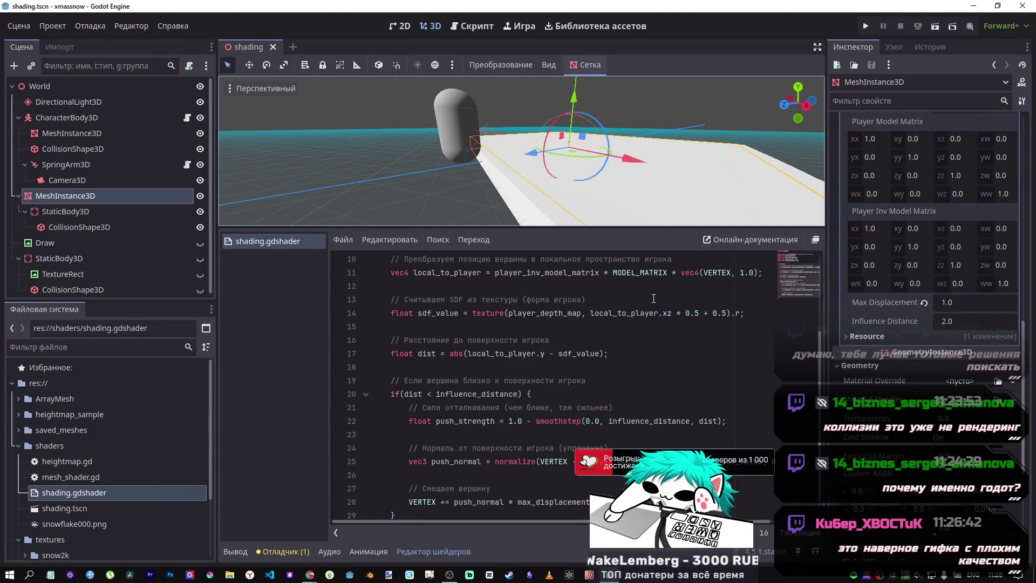
scroll(477, 290, up, 3)
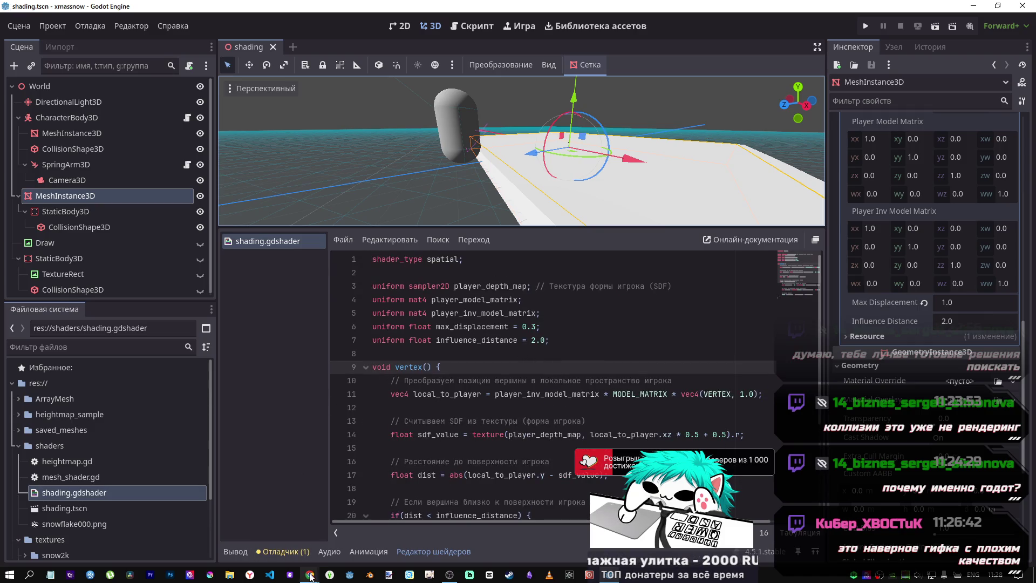
mouse_move(310, 574)
click(279, 532)
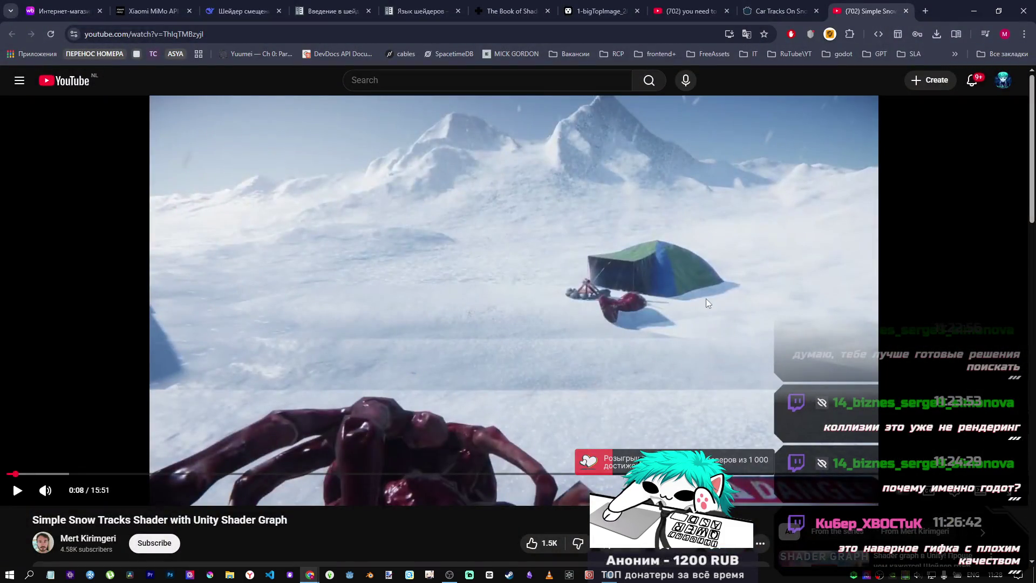
key(alt+Tab)
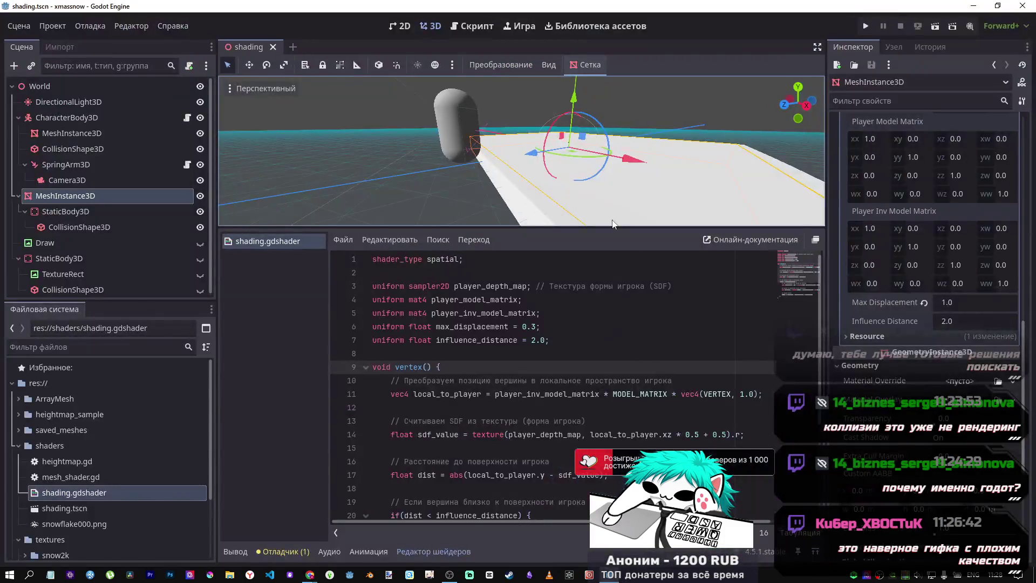
Select the MeshInstance3D plane and clear the shader material from Surface Material Override slot 0.
key(f)
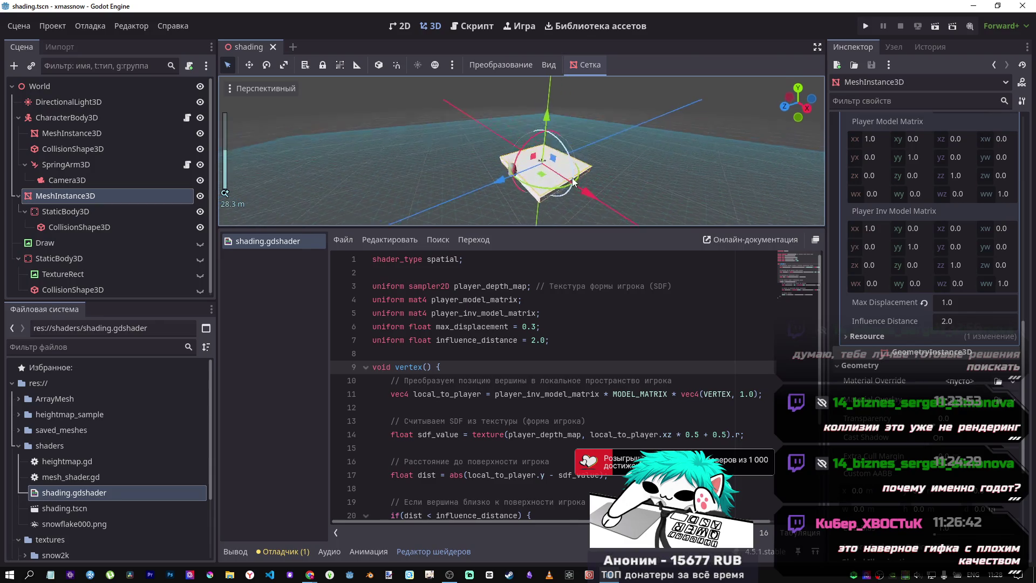
click(65, 211)
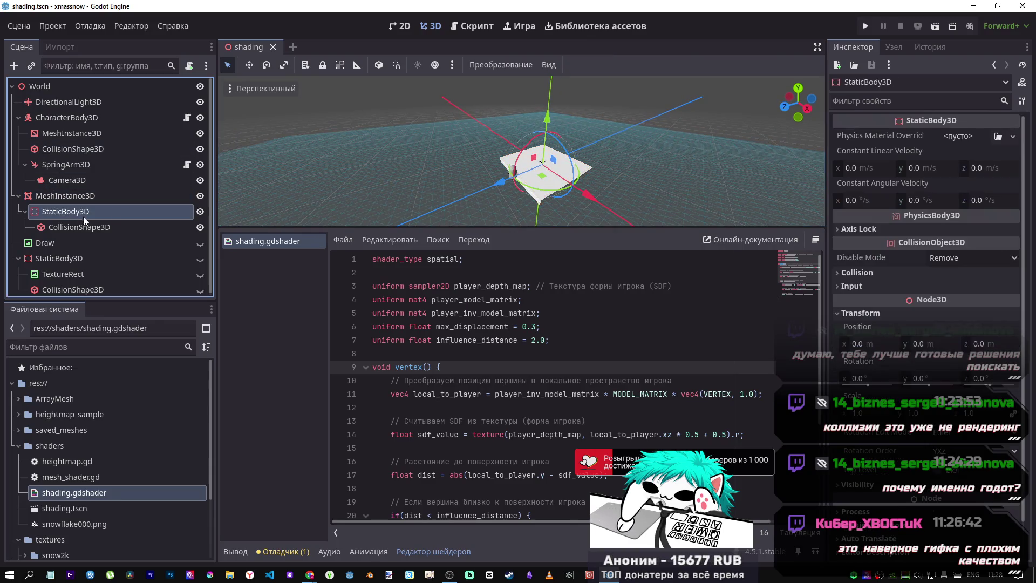
click(129, 195)
scroll(1011, 255, up, 5)
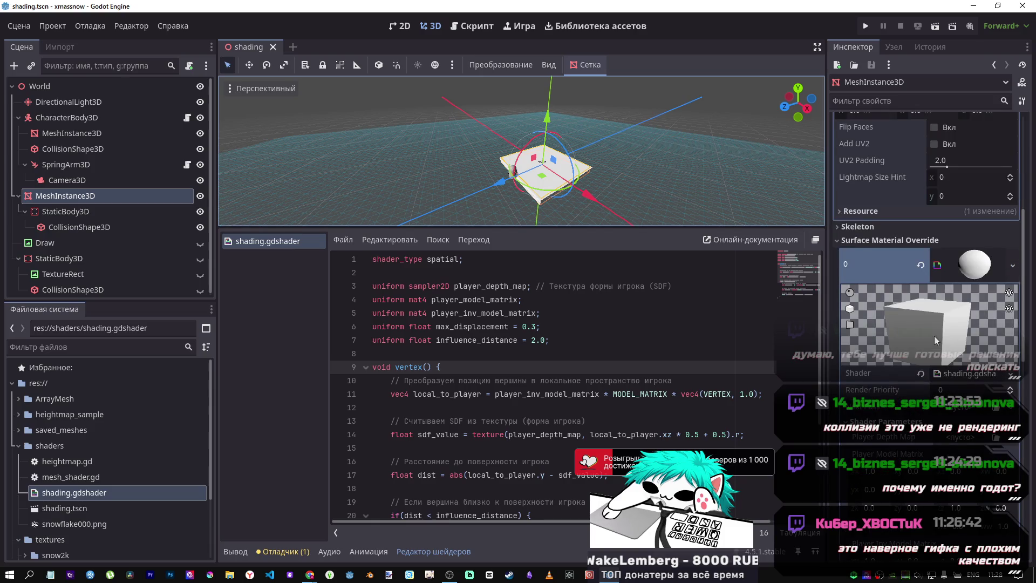
click(917, 260)
Drag Snow010A_4K-PNG.tres from the FileSystem dock into the empty override slot.
scroll(101, 459, down, 3)
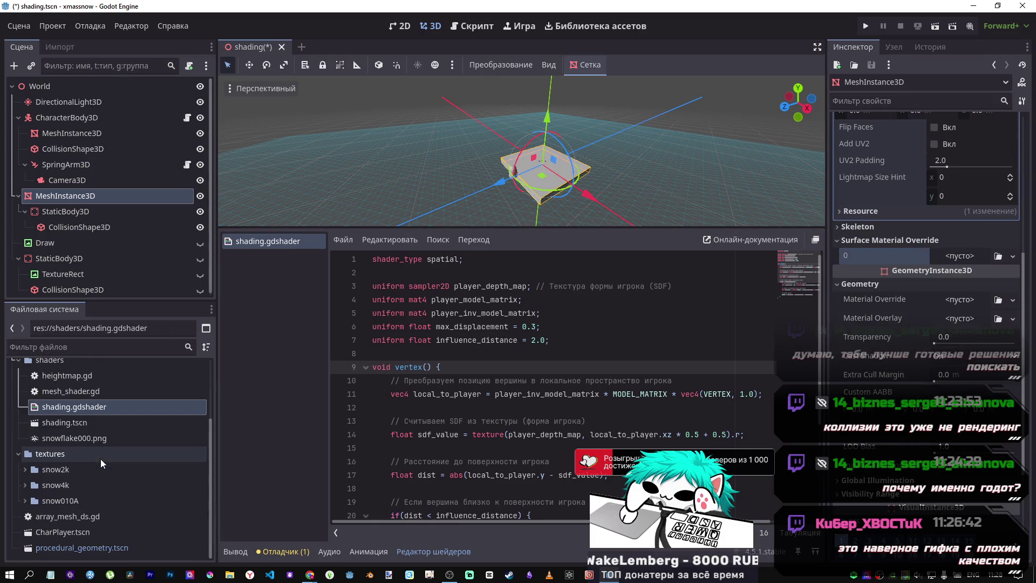
click(26, 500)
click(24, 480)
click(24, 479)
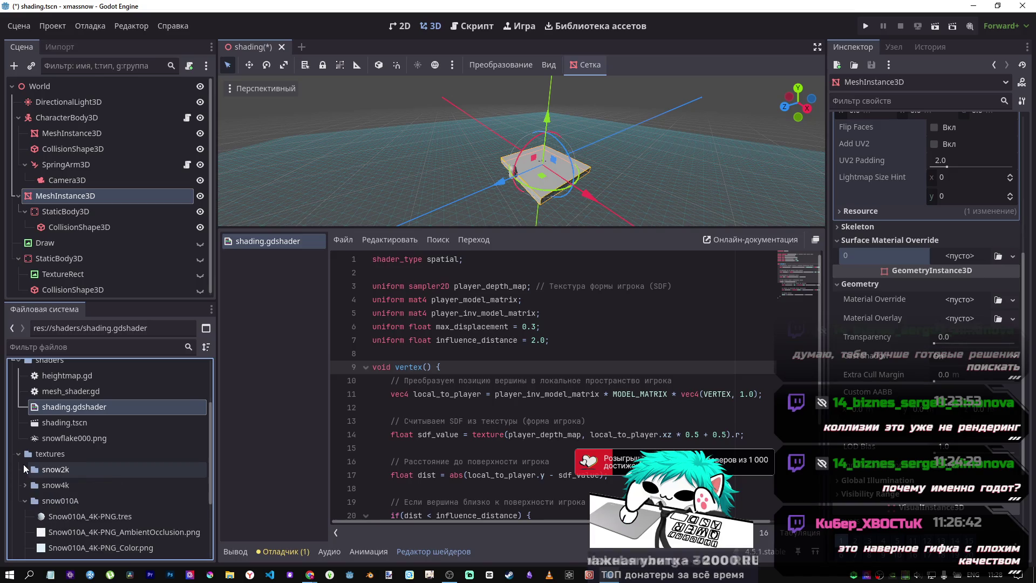
scroll(24, 491, down, 3)
mouse_move(102, 468)
mouse_down()
mouse_move(621, 488)
mouse_move(983, 293)
mouse_move(959, 292)
mouse_move(953, 264)
mouse_up()
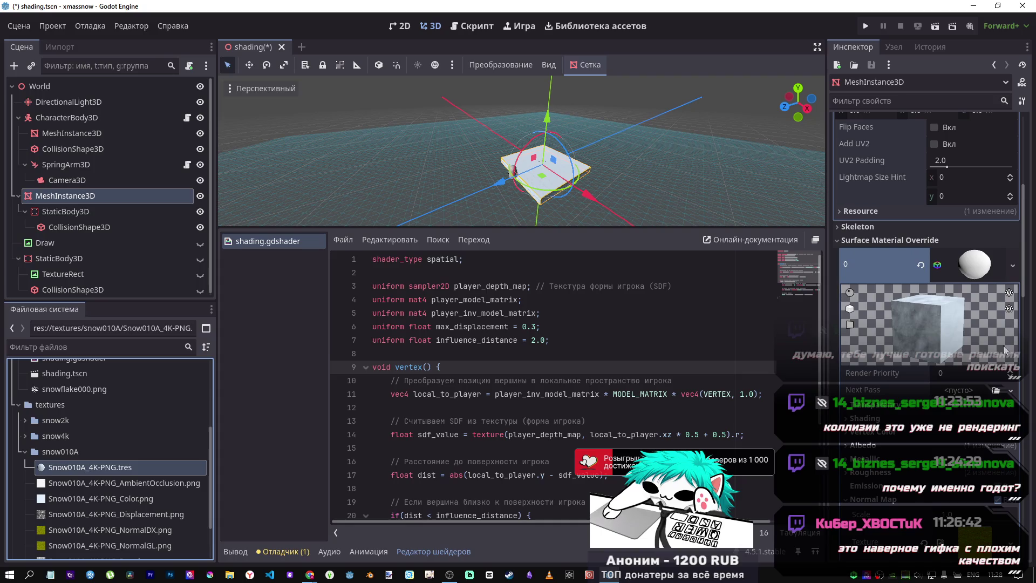
Enable Height on the Snow010A snow material in the Inspector.
scroll(953, 441, down, 6)
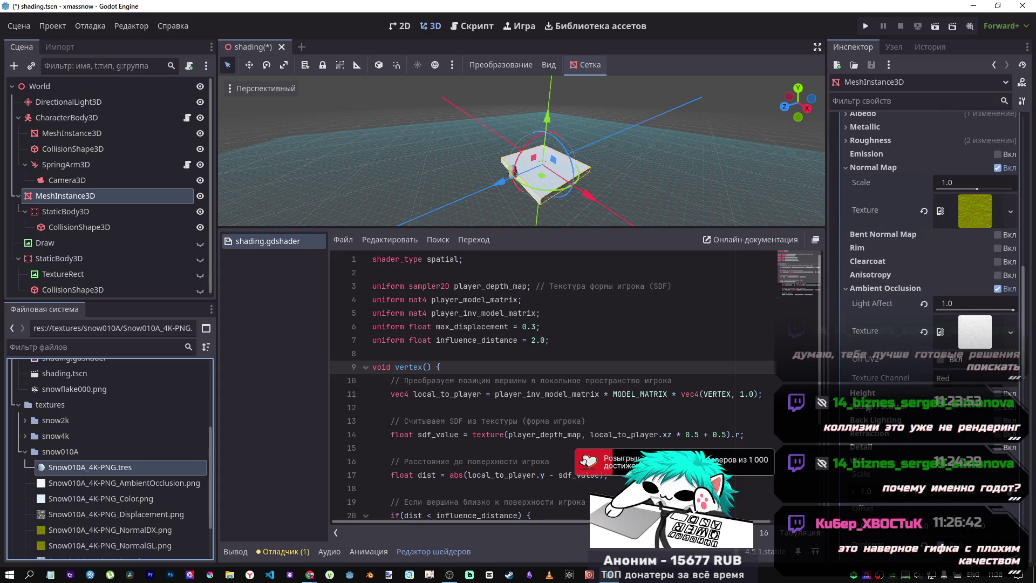
scroll(873, 440, down, 5)
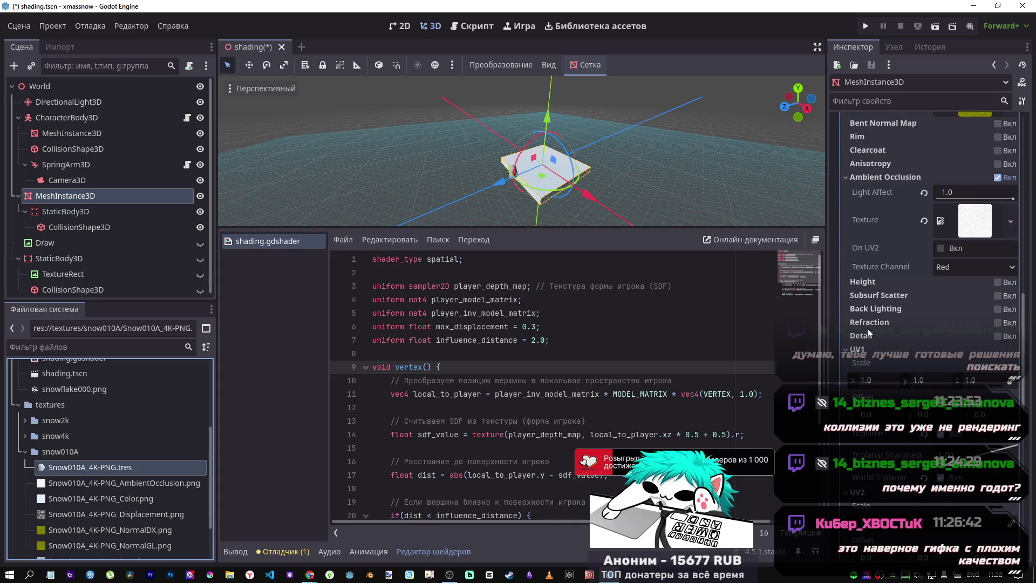
scroll(885, 360, down, 5)
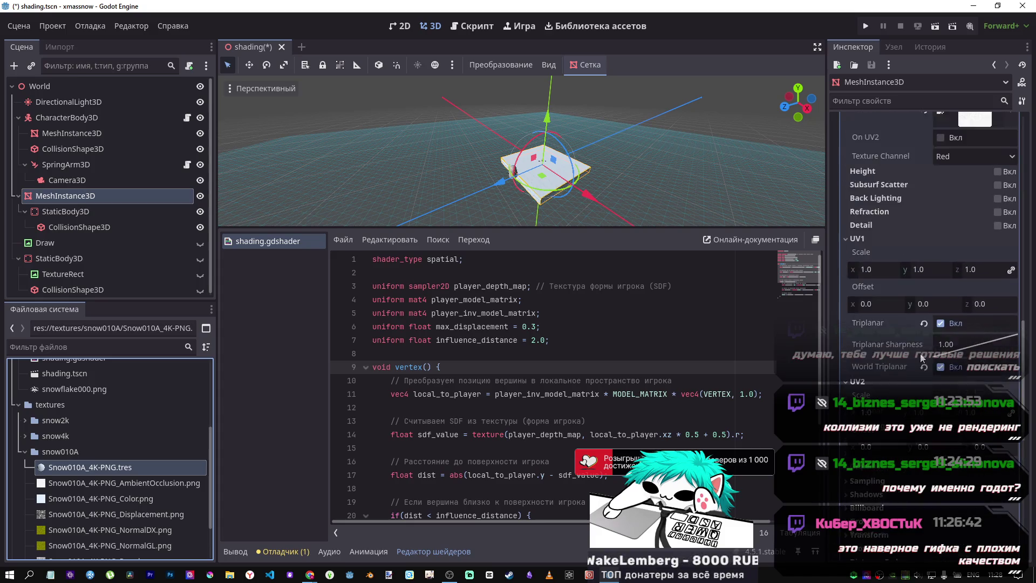
scroll(915, 339, up, 10)
scroll(892, 332, up, 5)
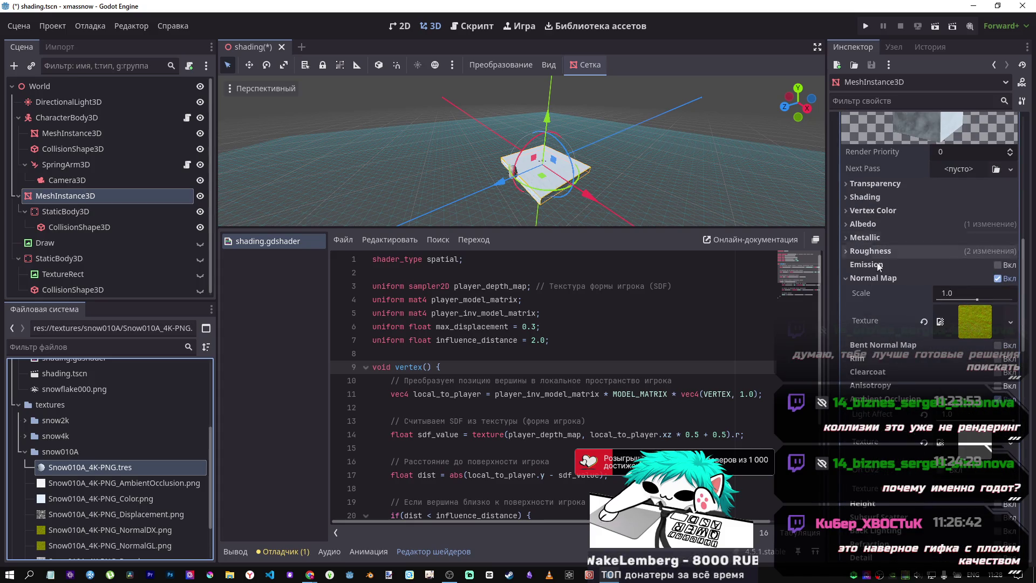
scroll(878, 265, down, 5)
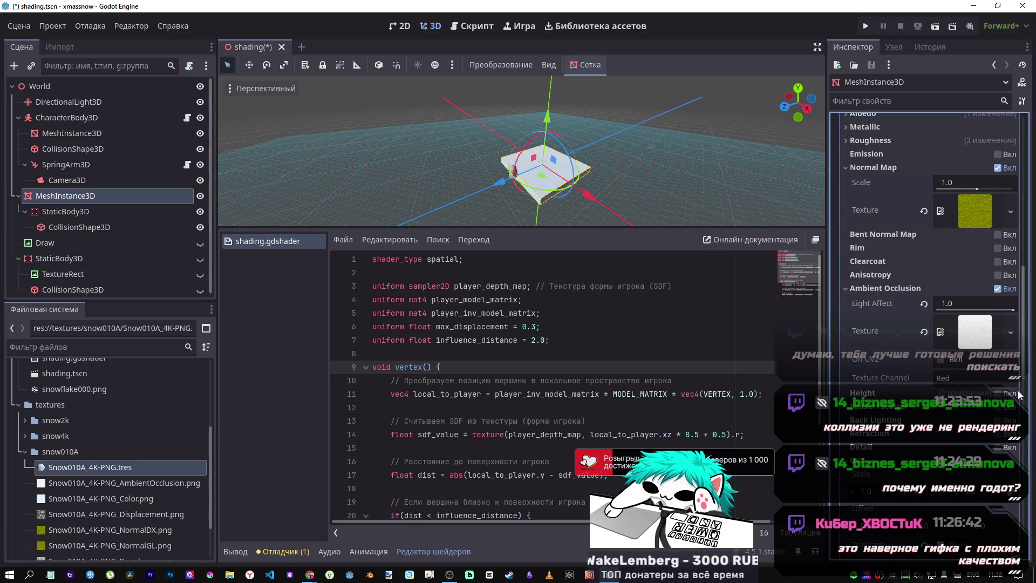
click(999, 392)
scroll(622, 184, up, 2)
scroll(621, 183, up, 6)
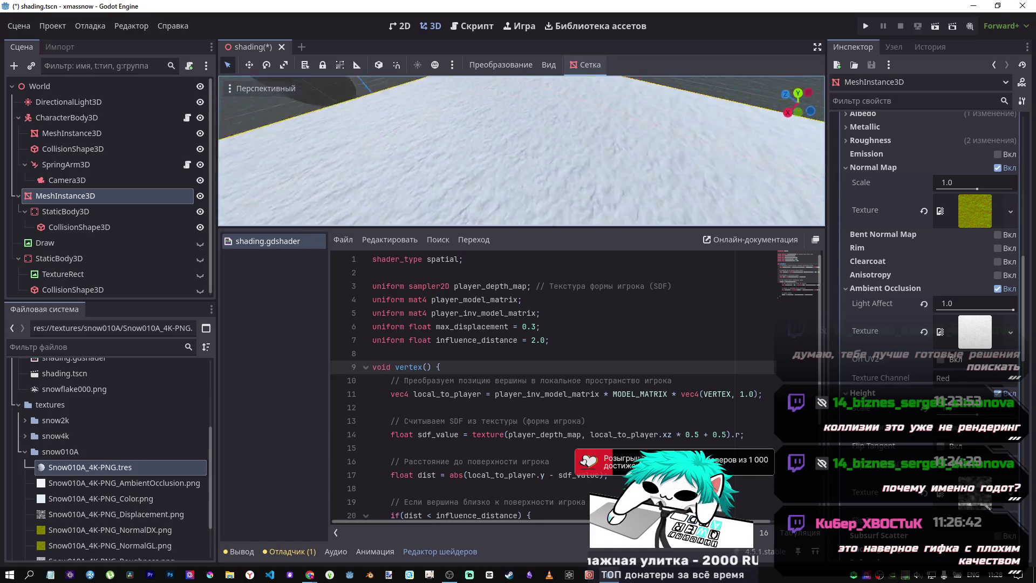
scroll(621, 183, down, 5)
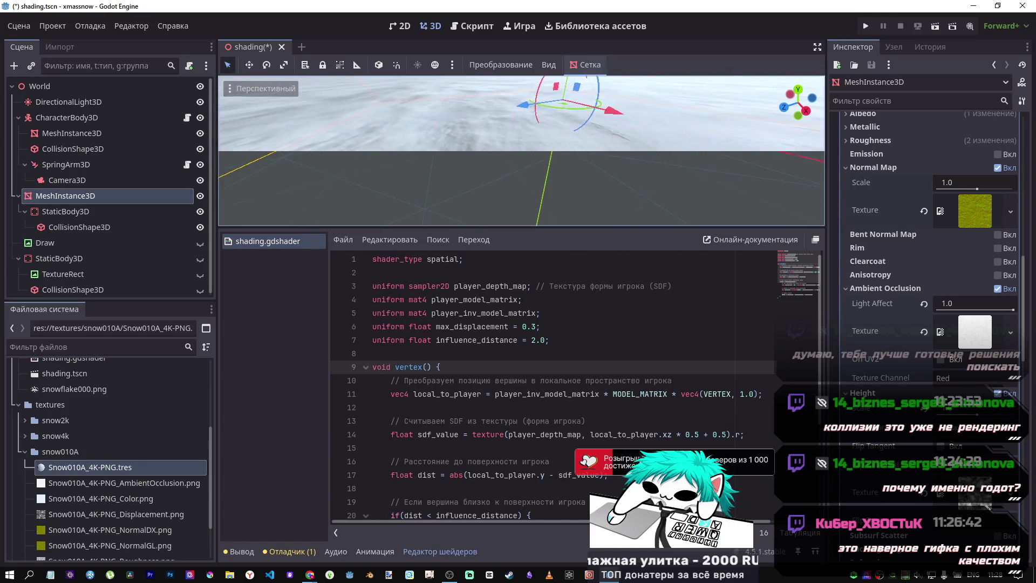
scroll(622, 184, down, 4)
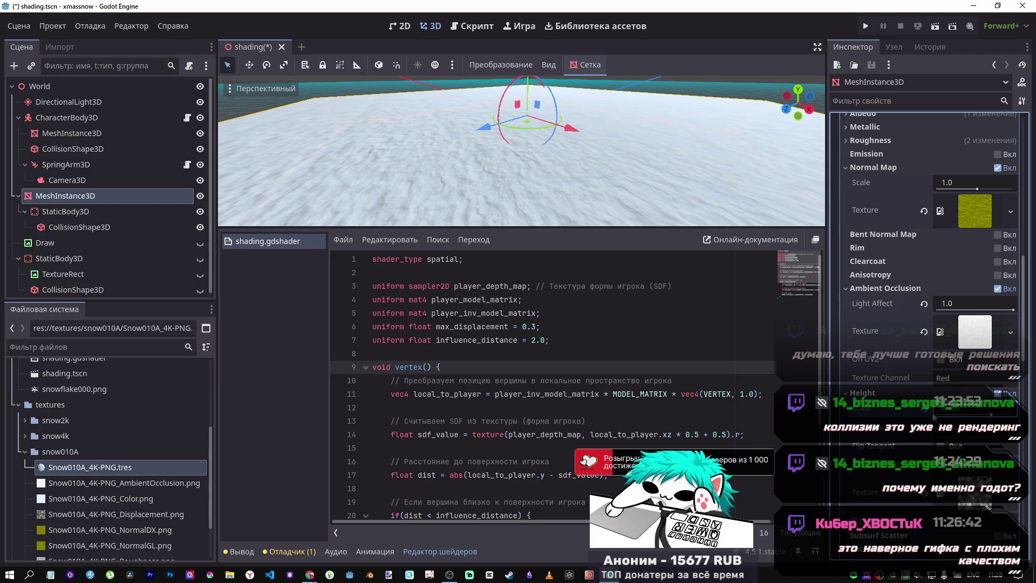
Reframe the viewport on the snow plane to inspect its textured top and sides.
key(f)
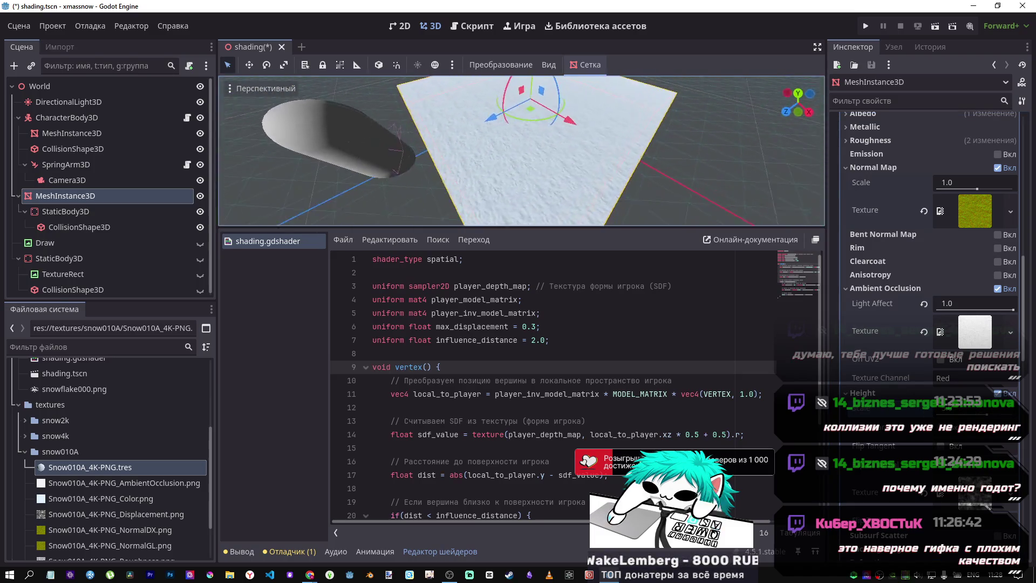
click(986, 416)
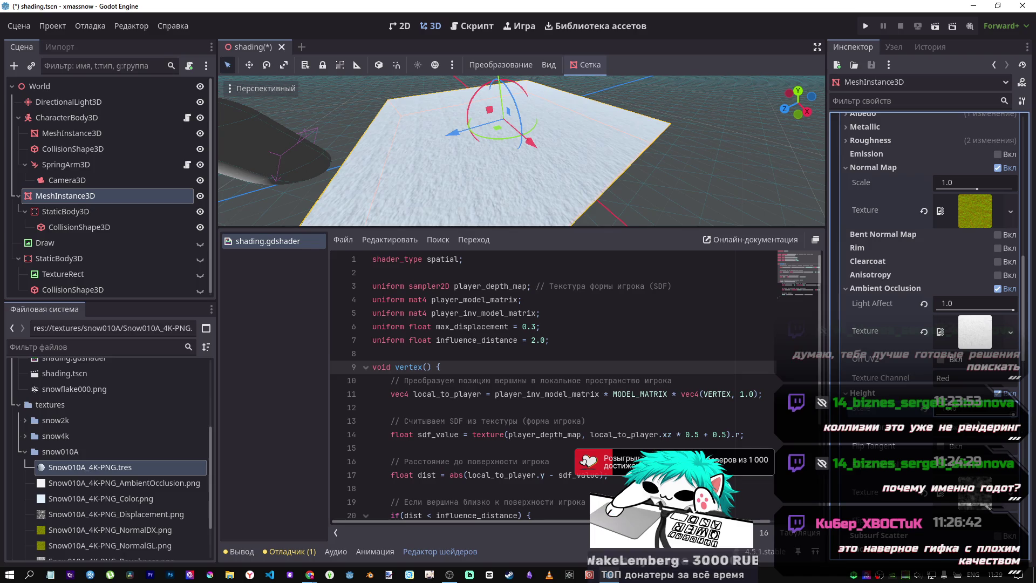
scroll(630, 203, up, 5)
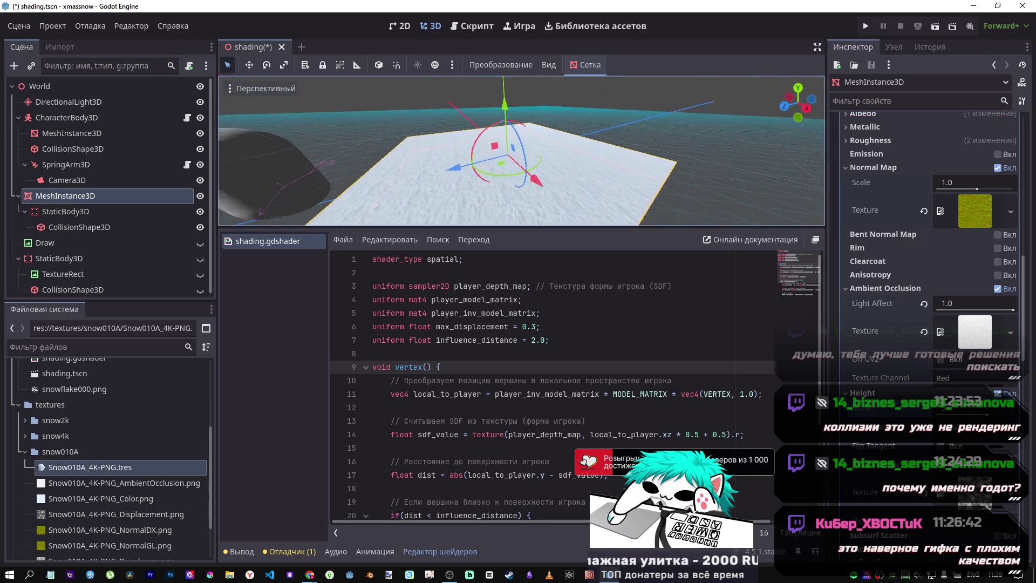
scroll(521, 151, down, 5)
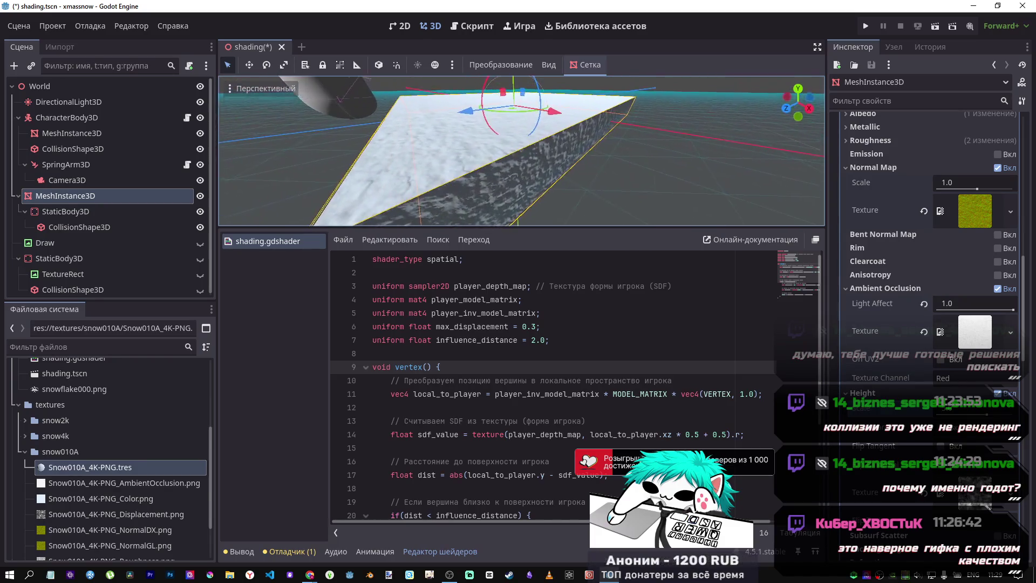
scroll(521, 150, up, 5)
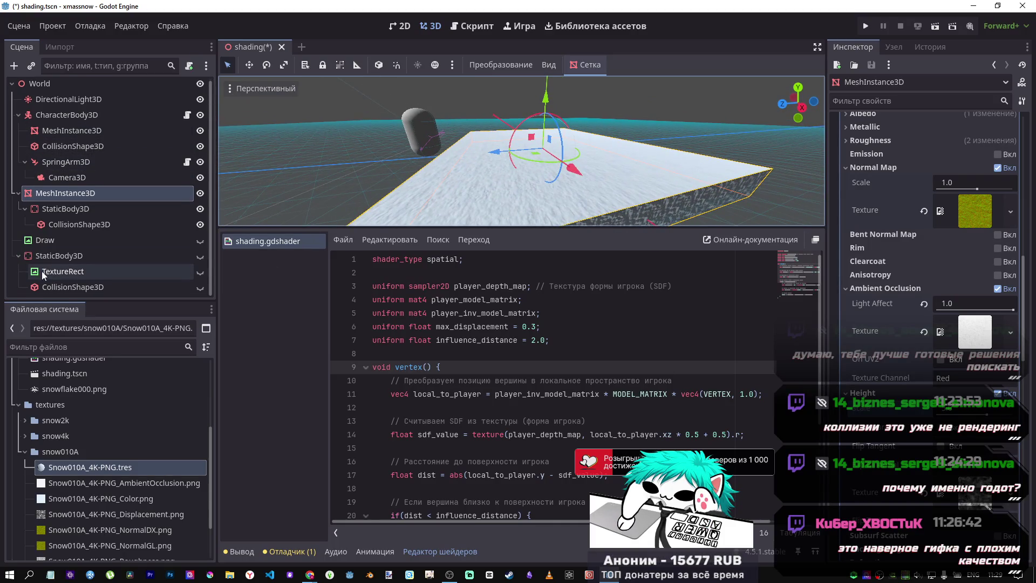
Rotate the DirectionalLight3D about 25.7 degrees, darkening the snow slab.
click(48, 106)
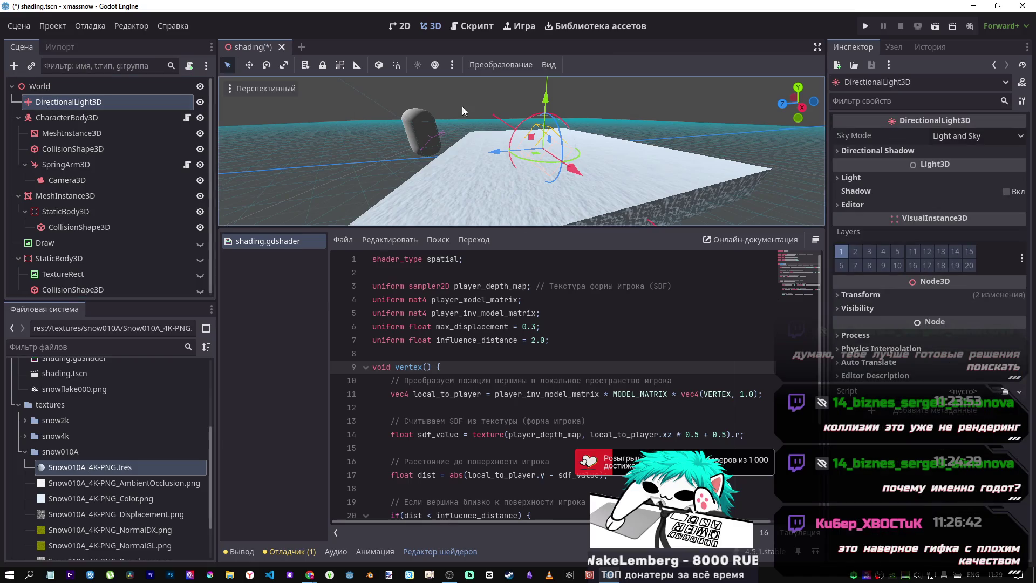
mouse_move(523, 120)
mouse_down()
mouse_move(511, 129)
mouse_move(585, 116)
mouse_move(613, 147)
mouse_move(506, 128)
mouse_up()
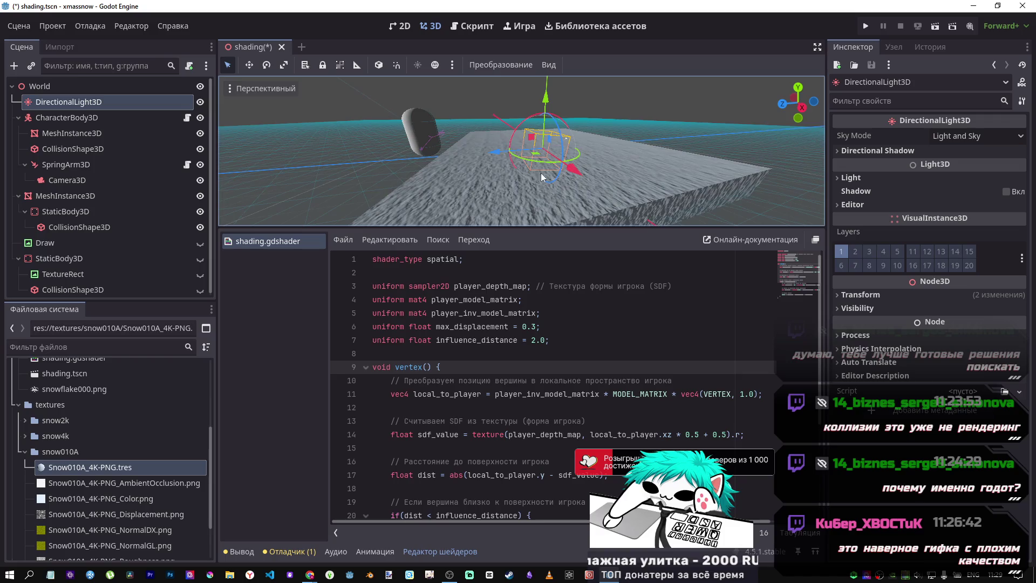
scroll(541, 173, up, 5)
scroll(546, 174, down, 5)
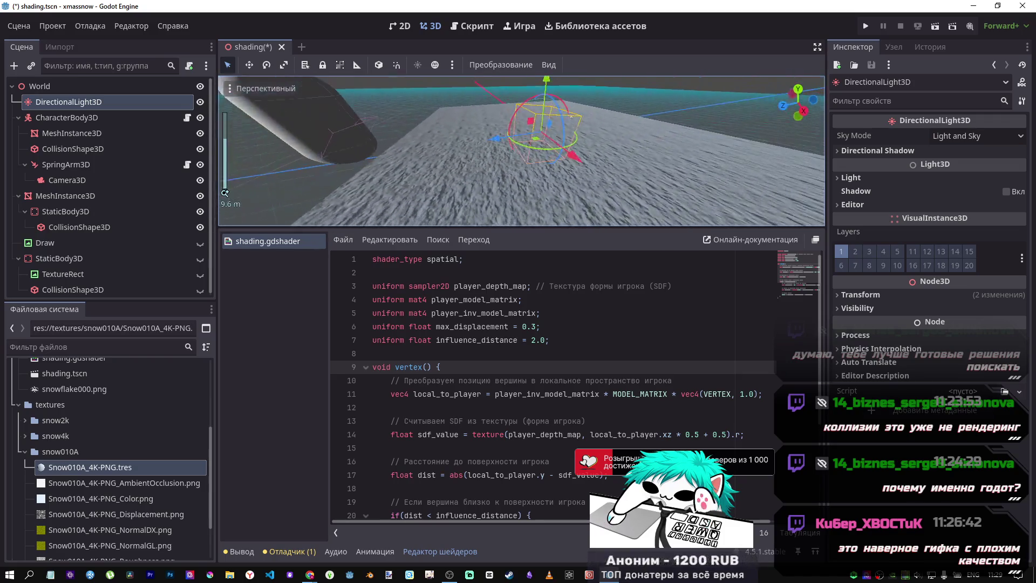
Reselect the MeshInstance3D plane and bring the Simple Snow Tracks video to the front.
click(70, 197)
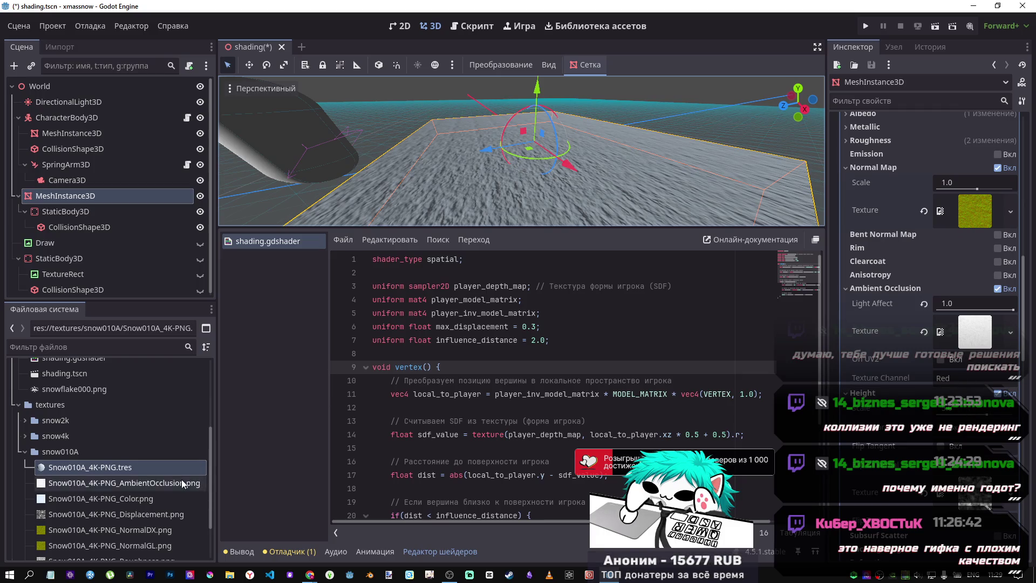
mouse_move(310, 574)
click(268, 536)
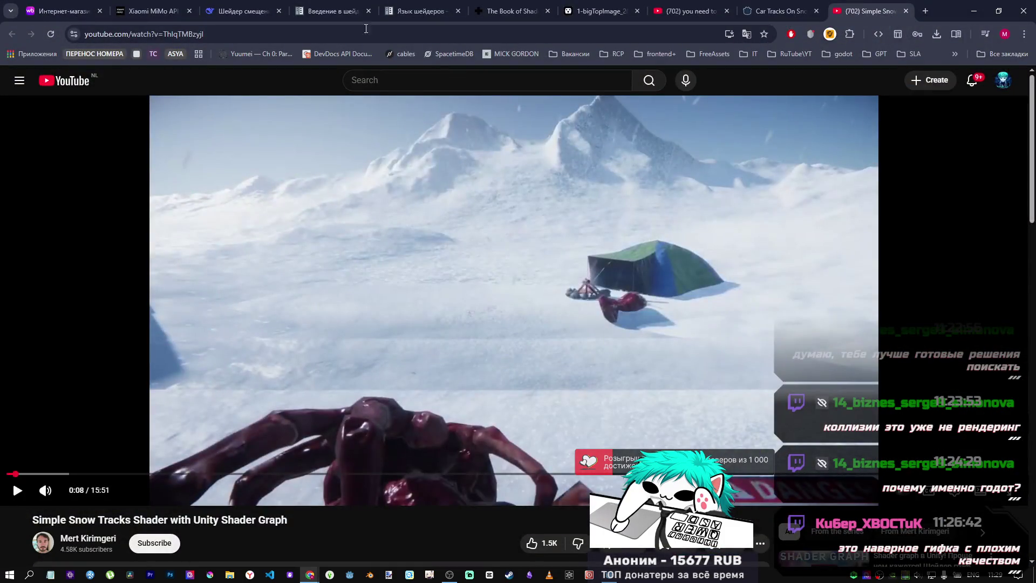
Switch to the other YouTube video tab, then return to the Godot editor.
click(691, 11)
key(alt+Tab)
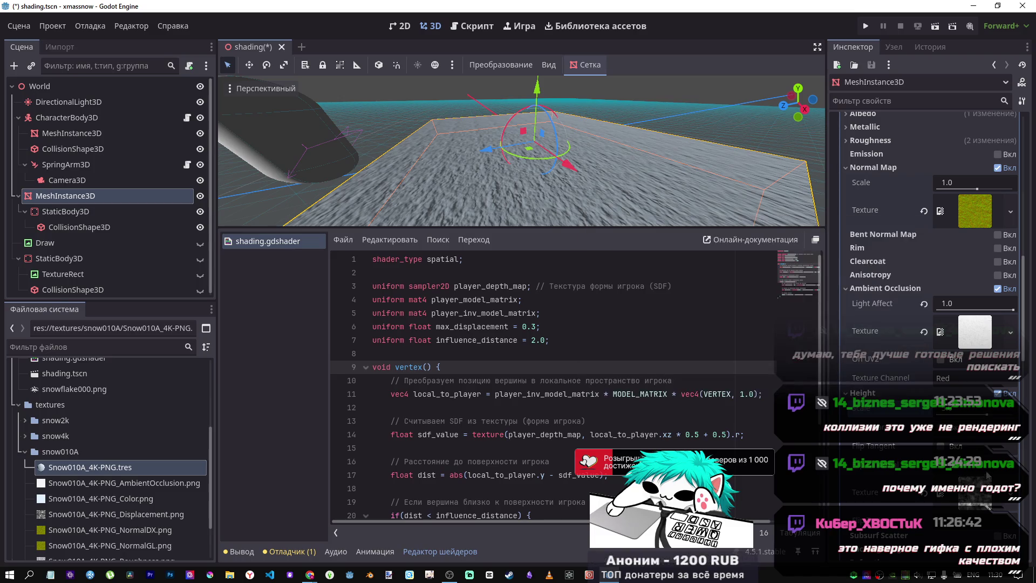
Try Flip Tangent, leave it off, and re-enable the material's Height.
click(940, 446)
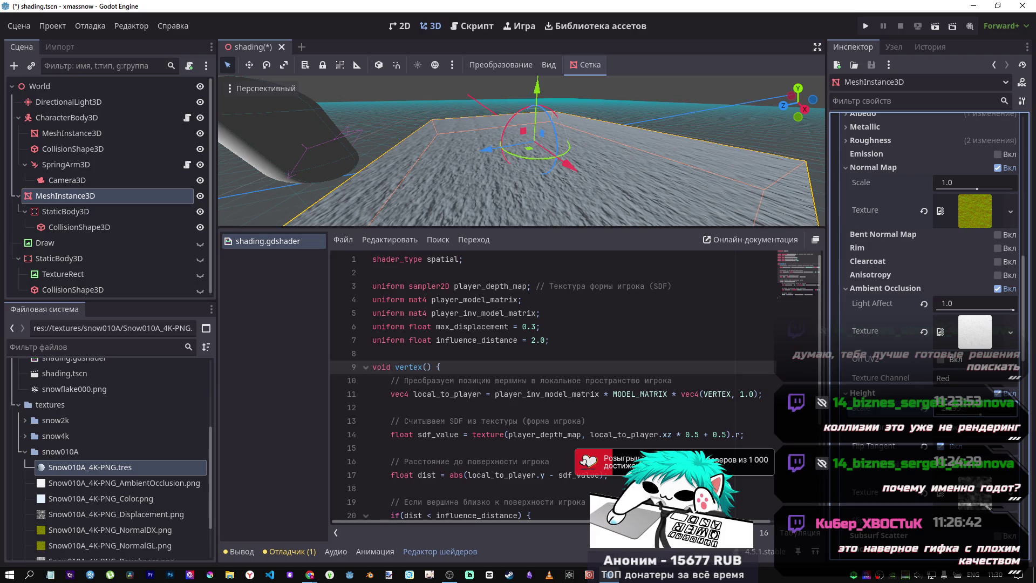
click(932, 449)
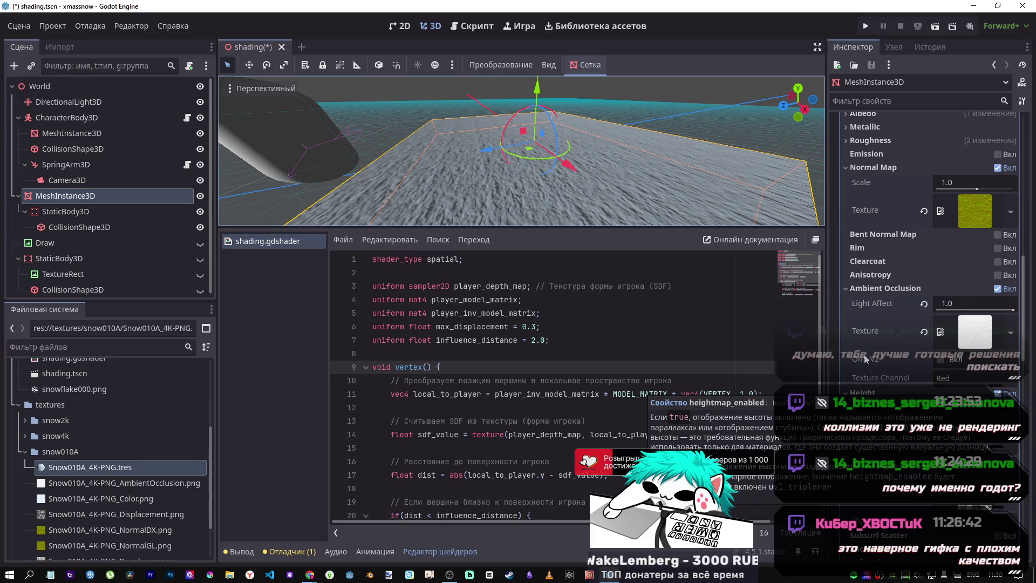
click(998, 393)
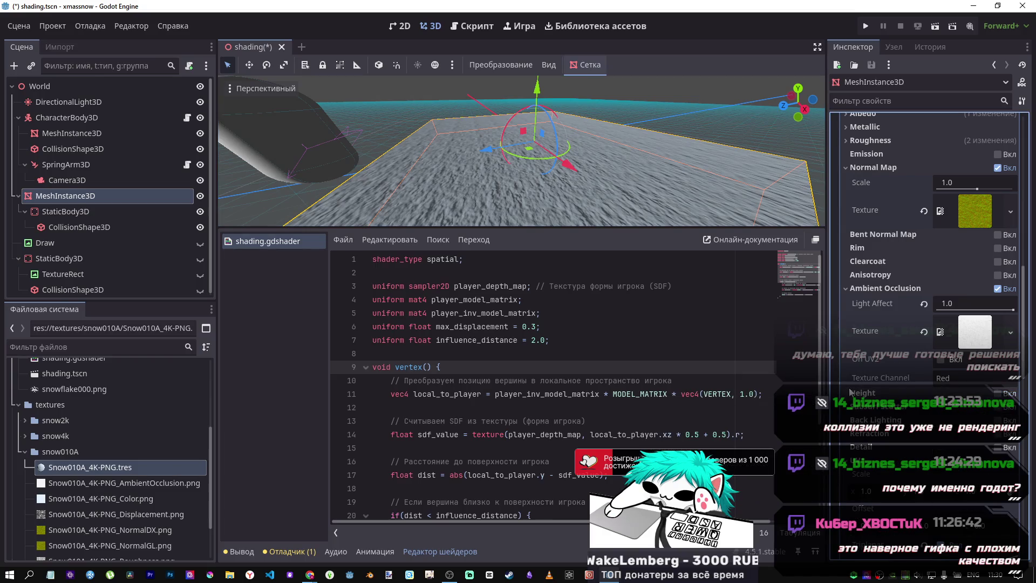
mouse_move(851, 392)
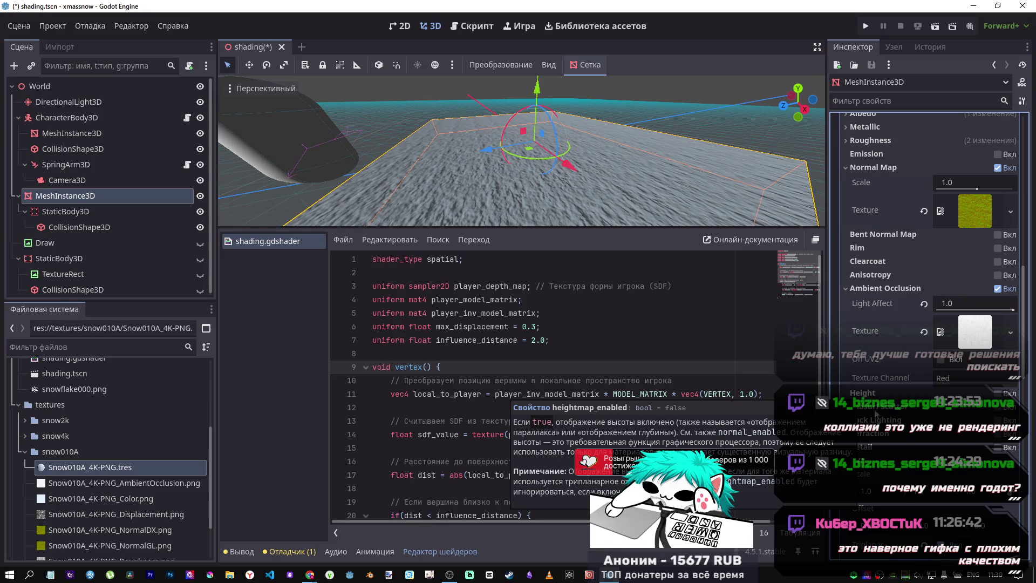
click(996, 393)
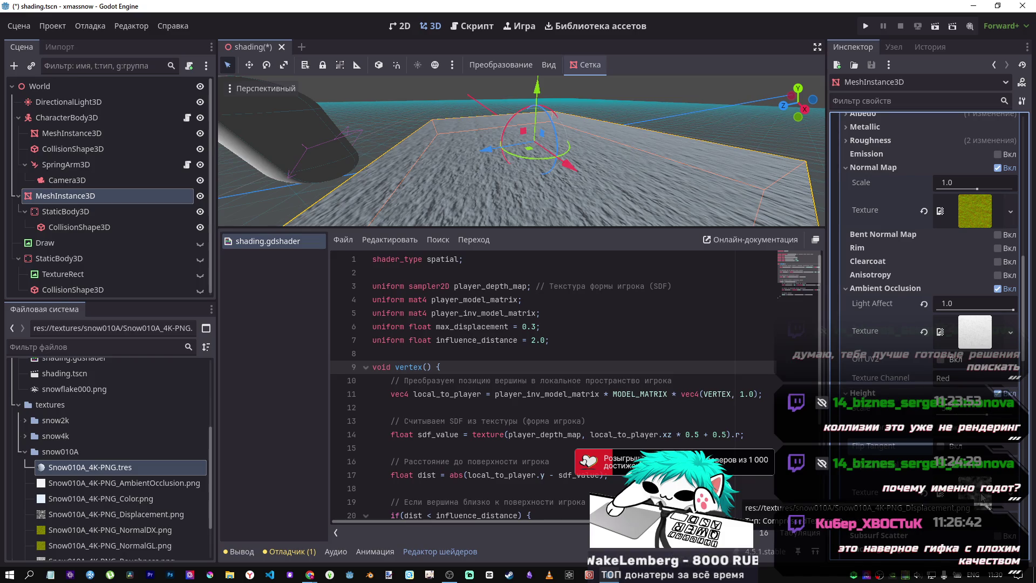
Replace the Height texture with Snow010A_4K-PNG_Displacement.png from the FileSystem.
click(923, 495)
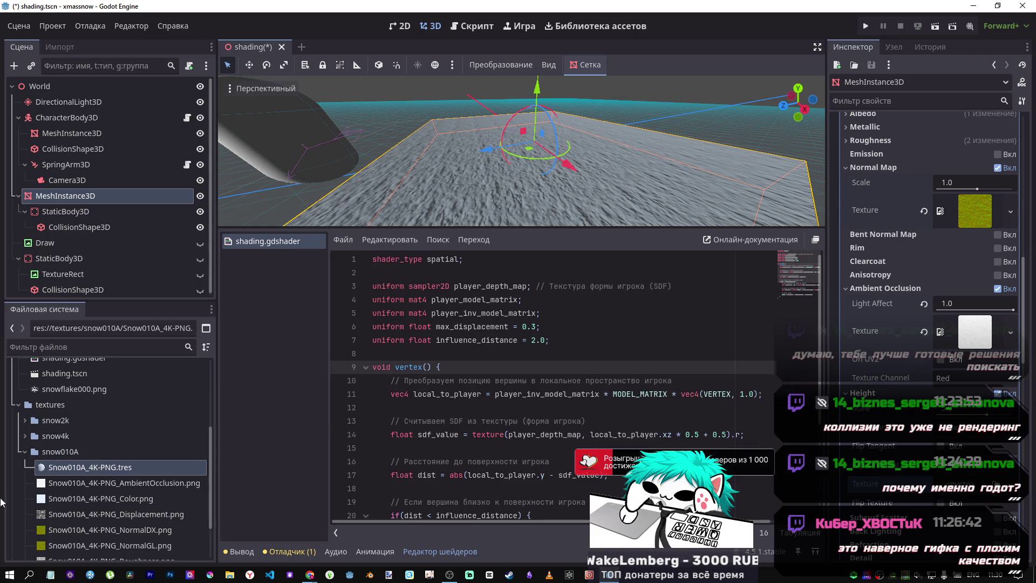
scroll(108, 459, down, 3)
drag(122, 455, 970, 494)
click(986, 414)
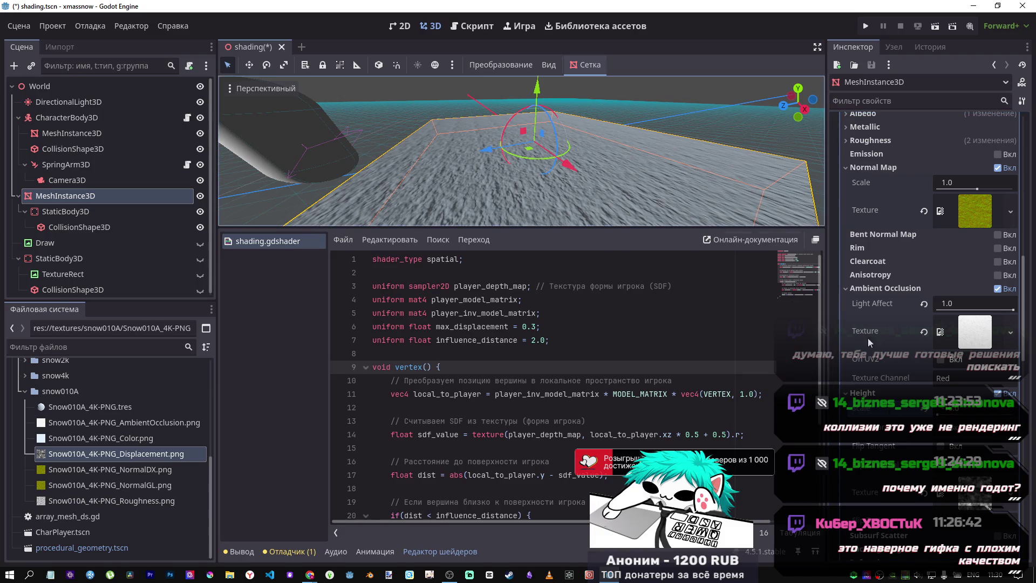
Orbit around the snow plane and turn off the material's Height.
scroll(504, 157, down, 5)
scroll(498, 171, up, 3)
drag(498, 171, 556, 171)
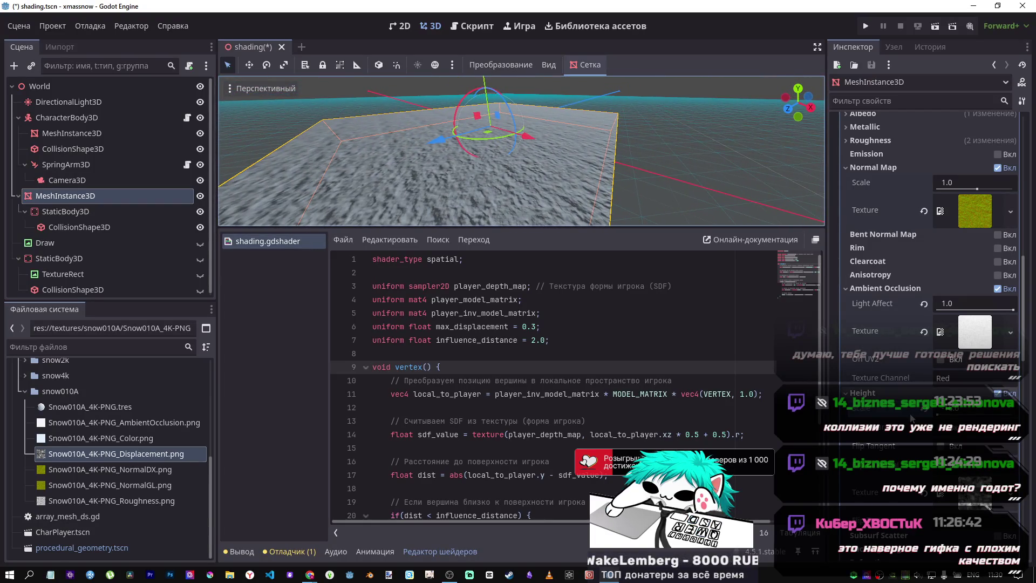
click(1001, 393)
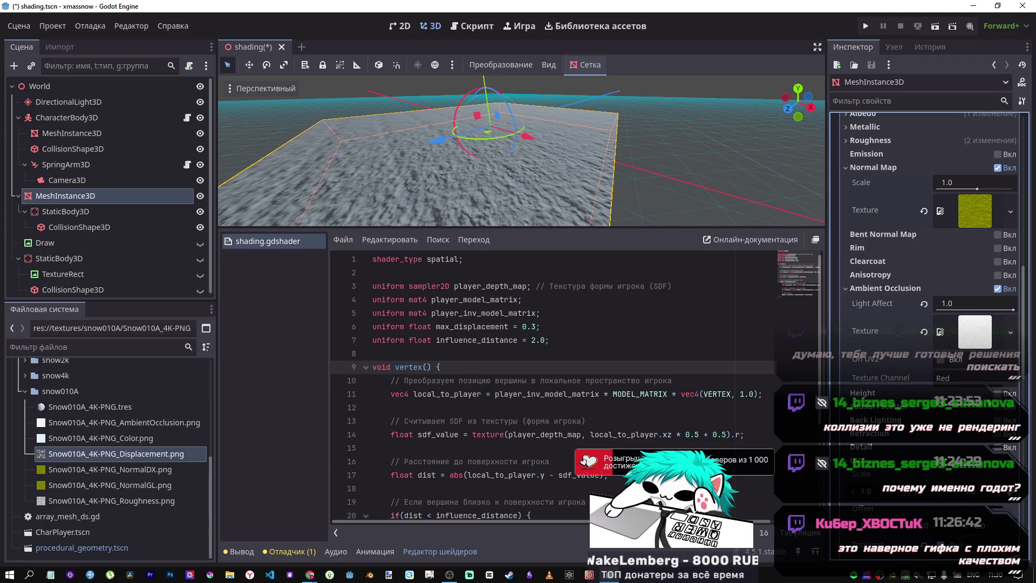
Test several Normal Map Scale values, then set it to 5.31.
mouse_move(978, 190)
mouse_down()
mouse_move(998, 190)
mouse_move(934, 185)
mouse_up()
click(924, 182)
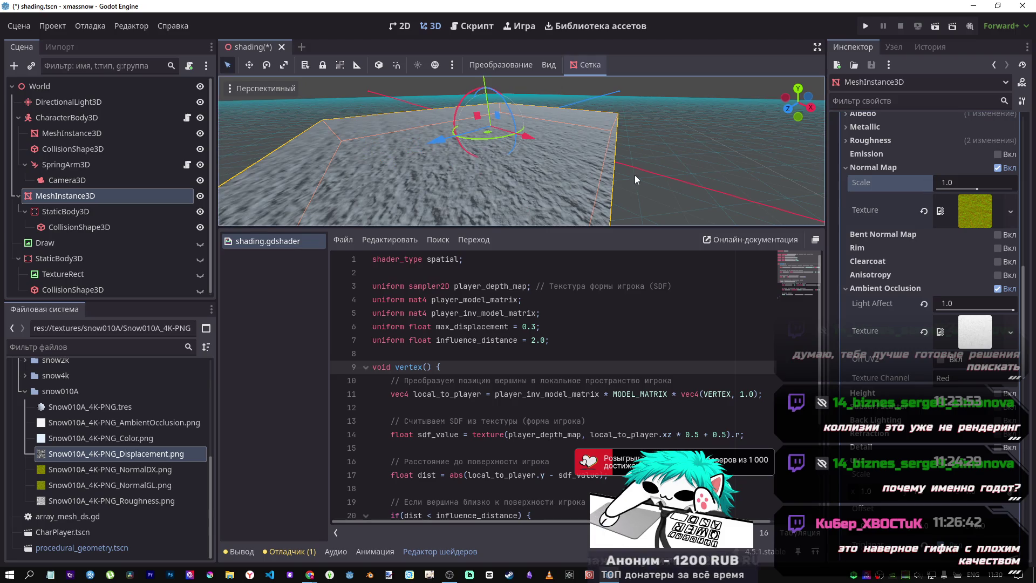
mouse_move(992, 190)
mouse_down()
mouse_move(967, 189)
mouse_move(987, 189)
mouse_up()
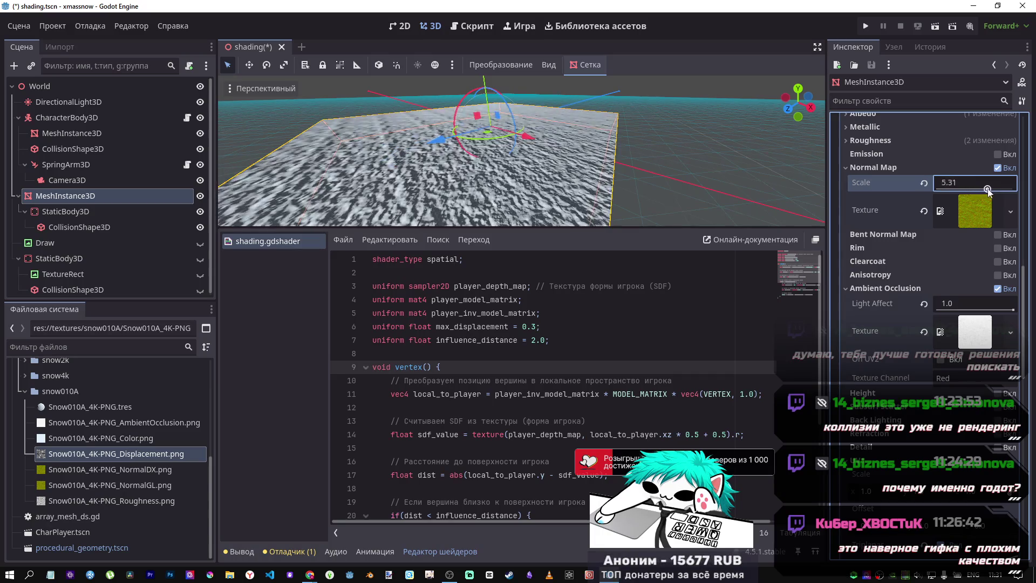
click(924, 183)
scroll(737, 189, up, 5)
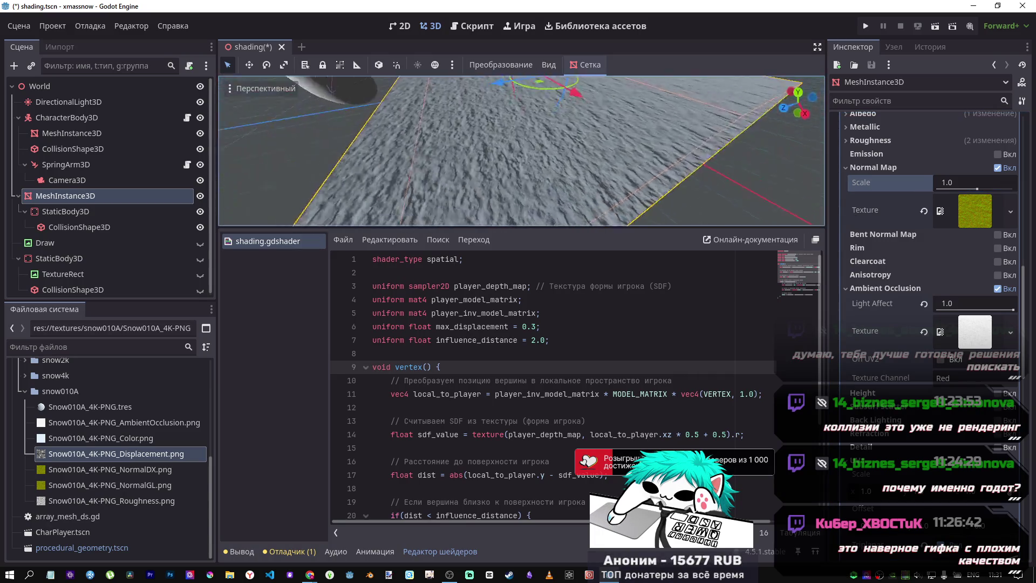
scroll(560, 160, down, 5)
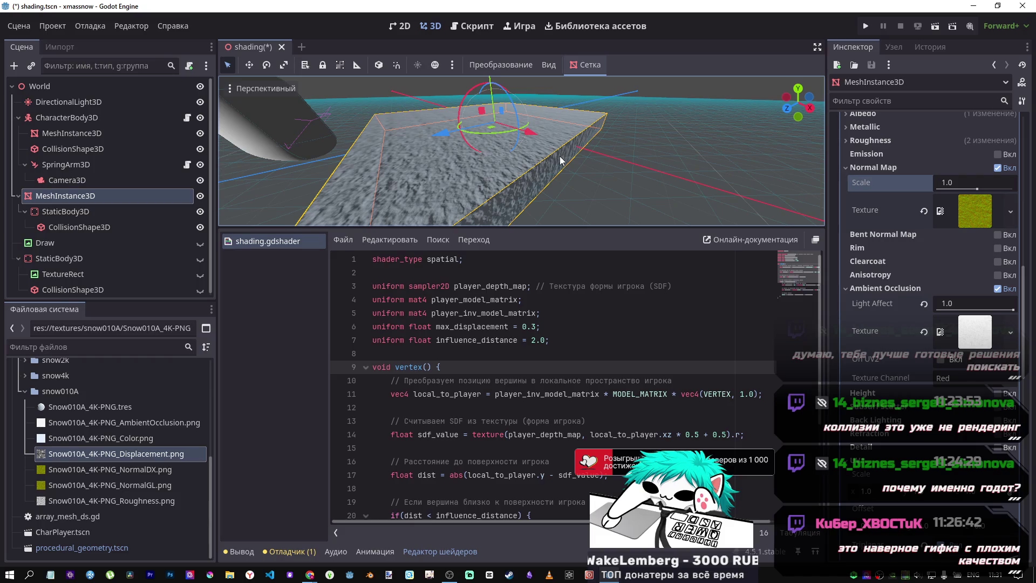
mouse_move(884, 202)
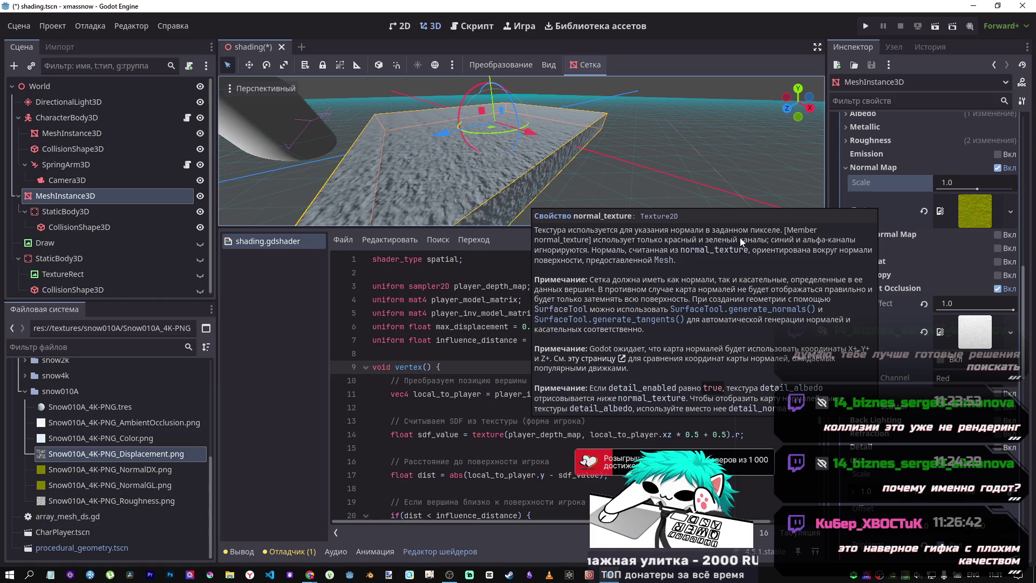
drag(981, 192, 987, 192)
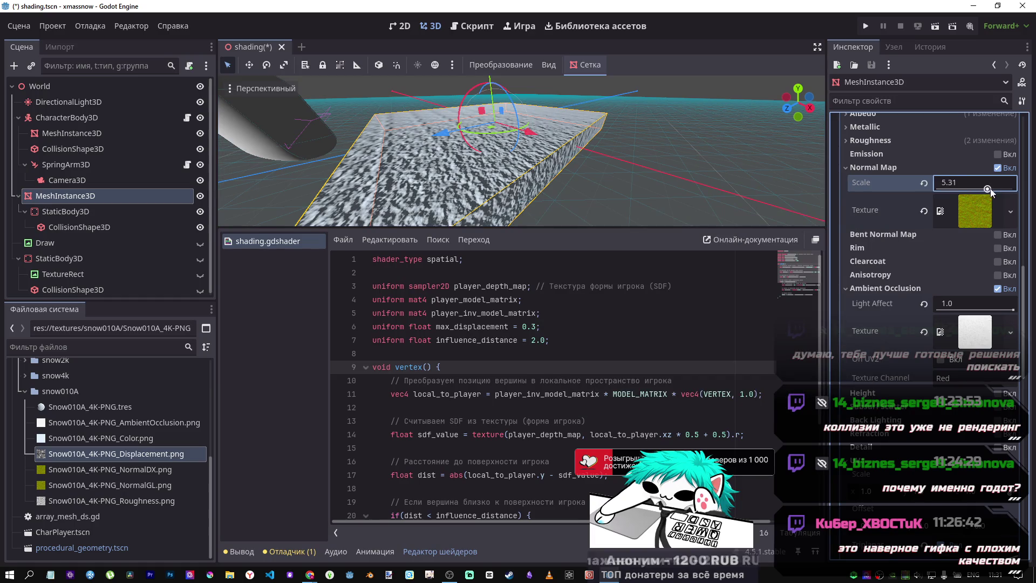
Fly the camera over the snow slab and capsule to inspect it from several angles.
key(w)
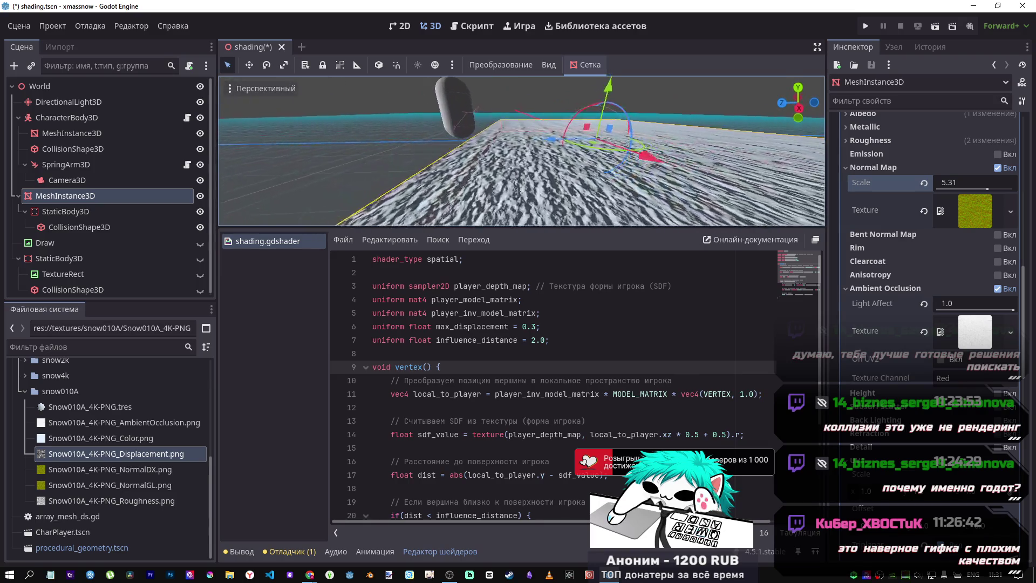
key(w)
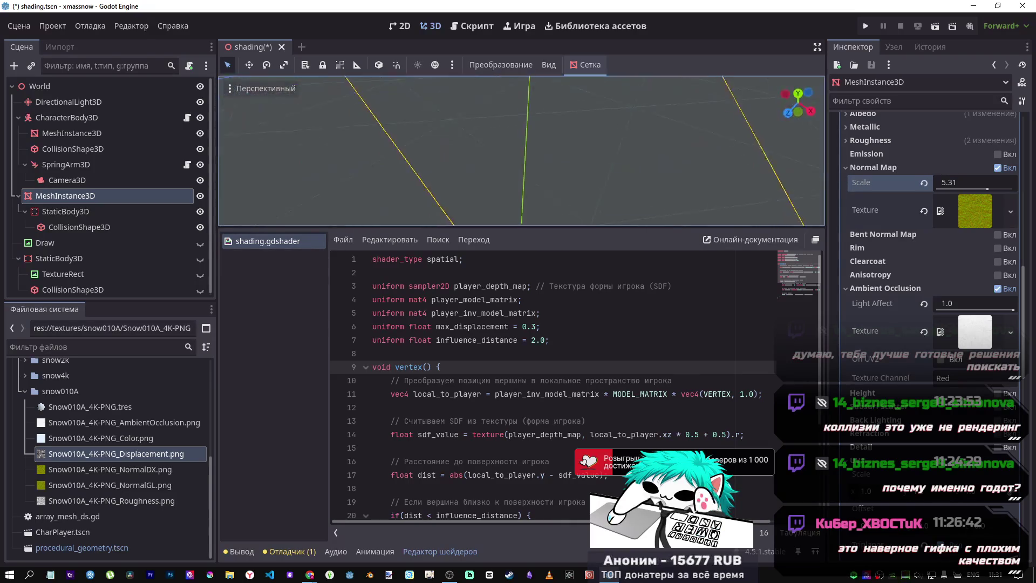
key(w)
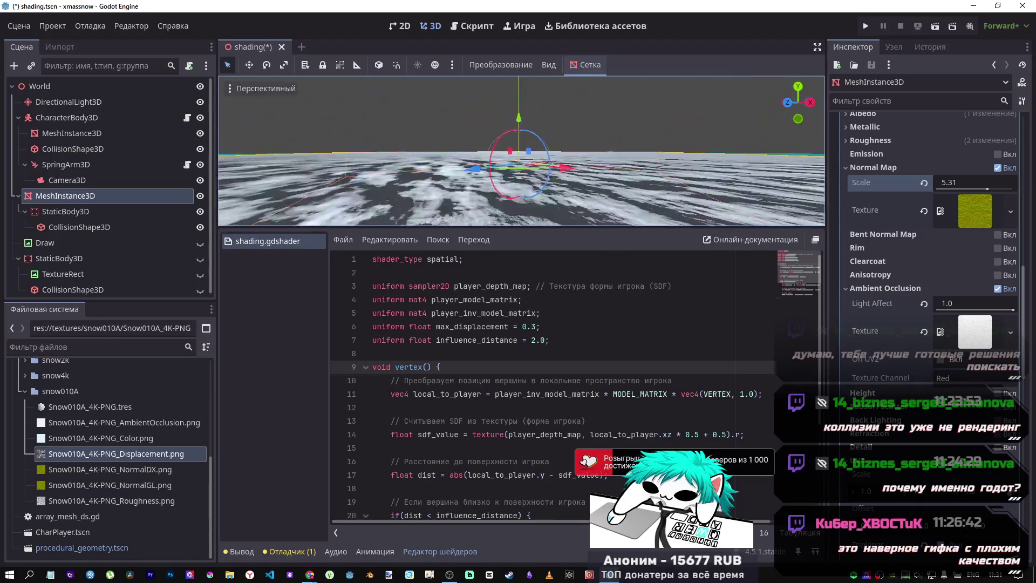
key(s)
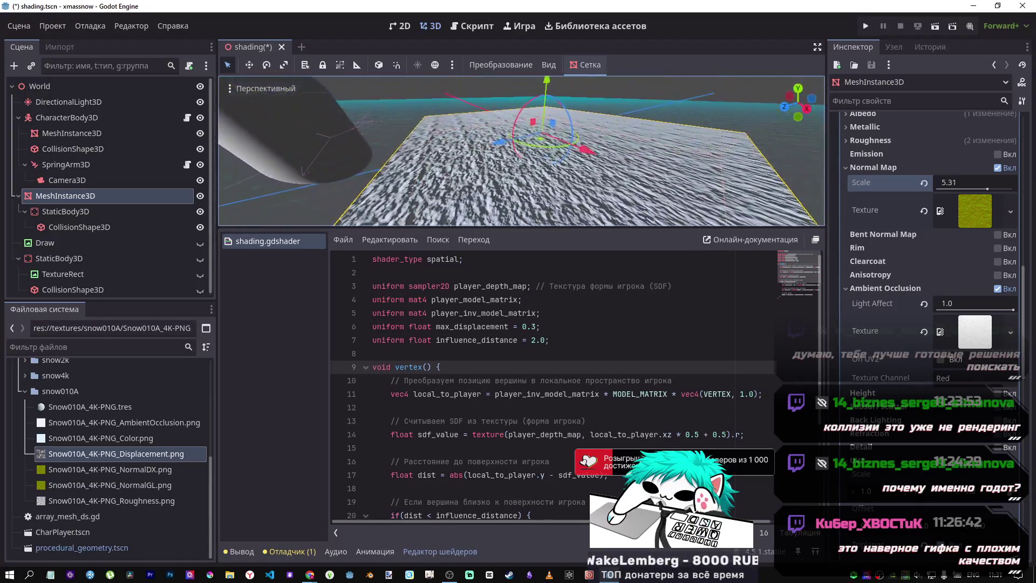
key(s)
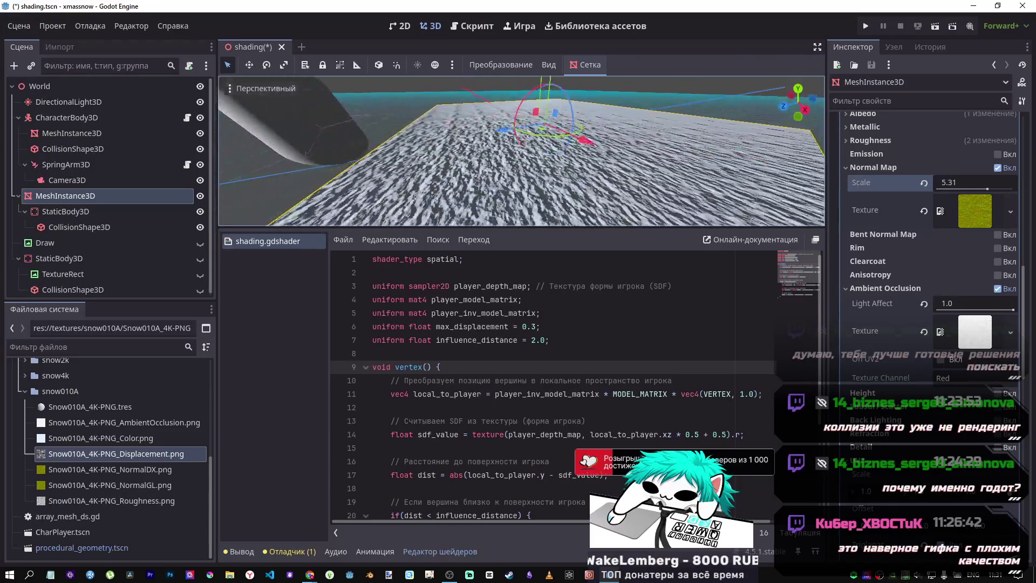
key(s)
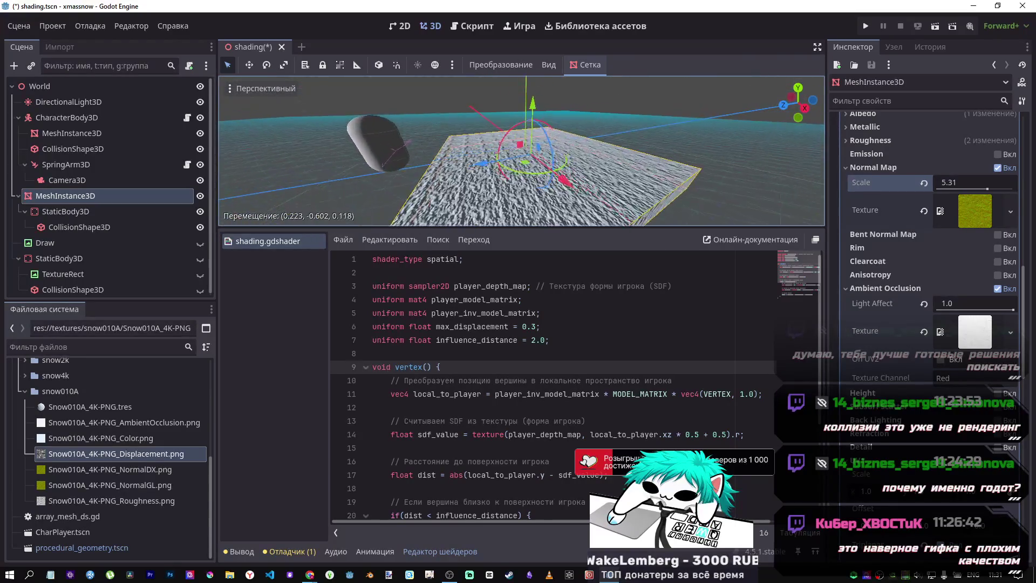
key(w)
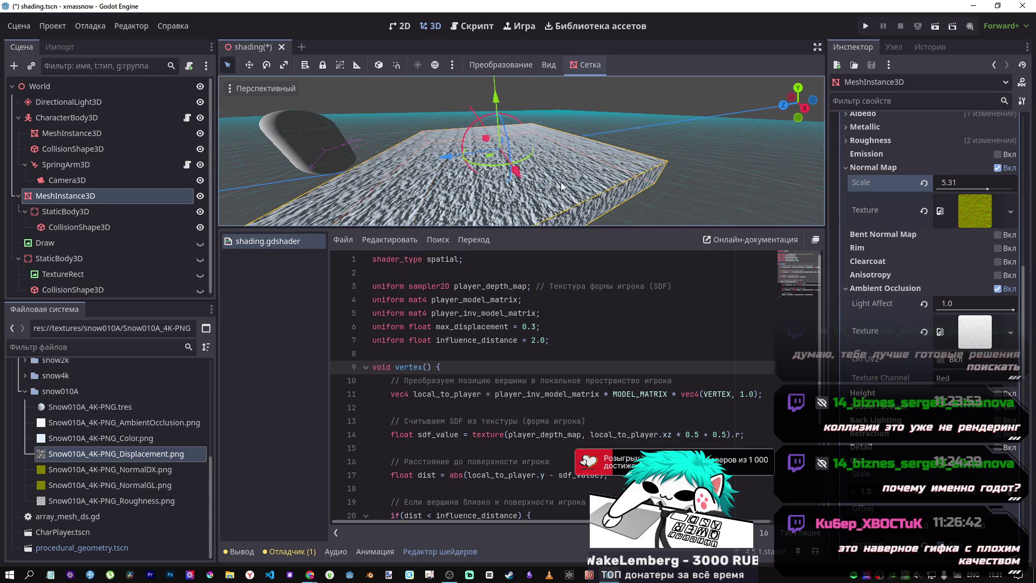
key(s)
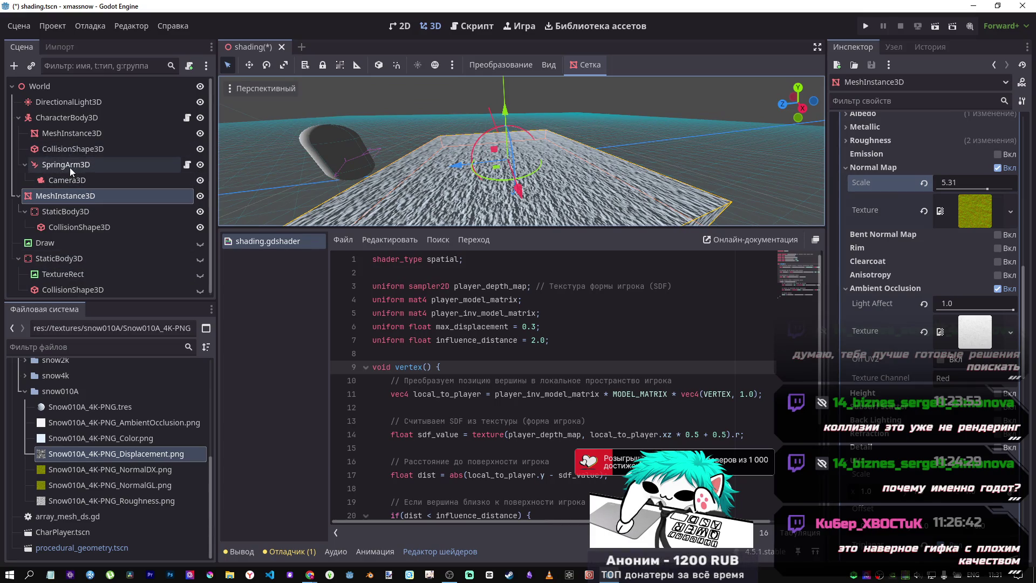
Rotate the DirectionalLight3D twice, ending about -121°, so the snow is lit darker.
click(66, 104)
drag(502, 138, 512, 133)
key(w)
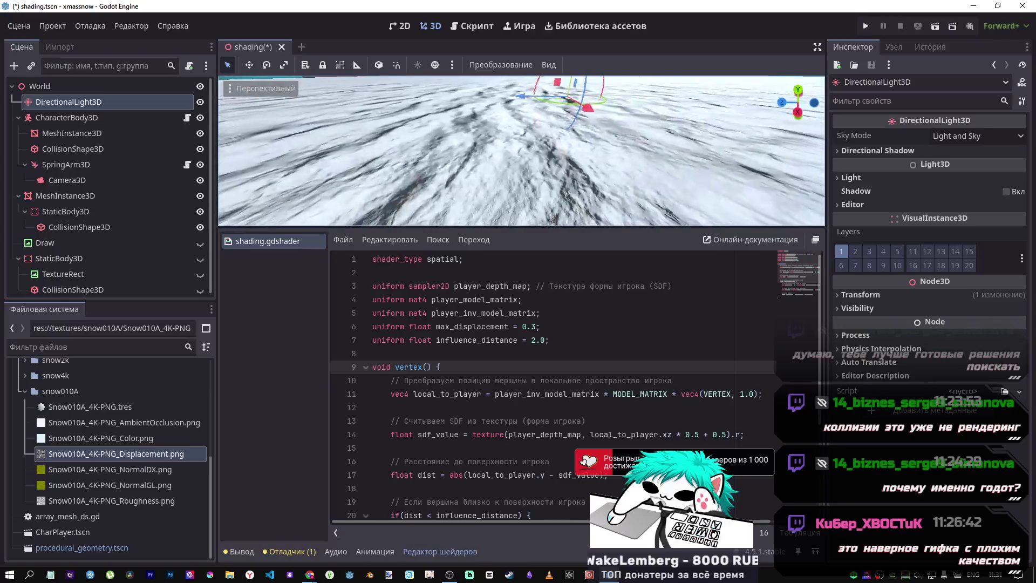
key(s)
key(w)
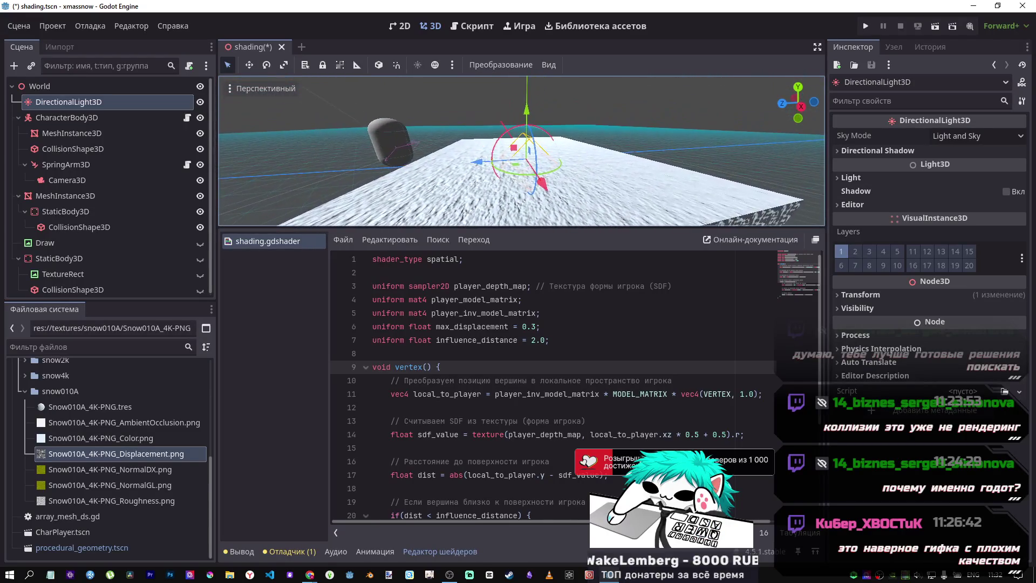
mouse_move(502, 127)
mouse_down()
mouse_move(536, 148)
mouse_move(538, 176)
mouse_up()
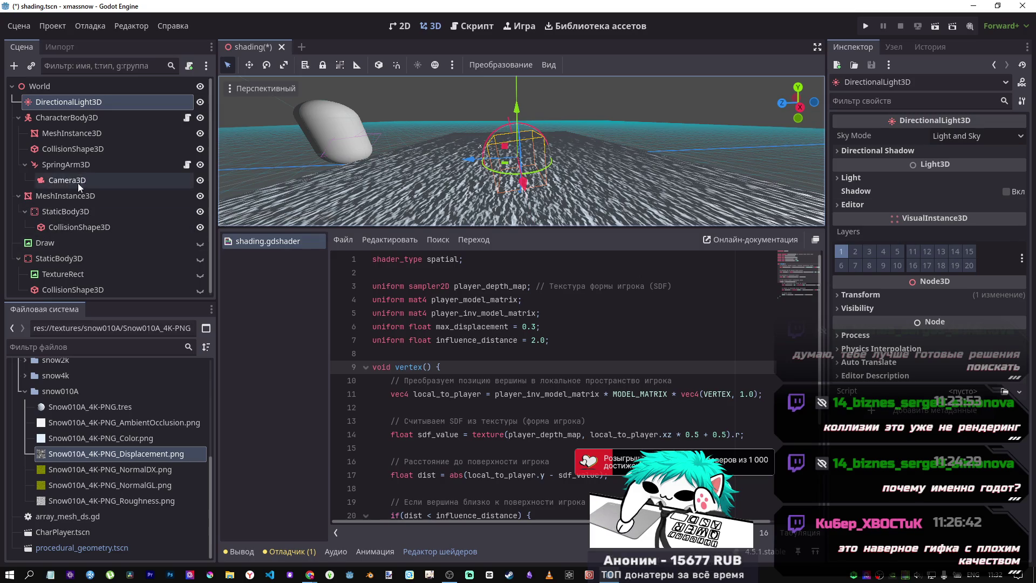
On the snow plane's material, test a negative Normal Map Scale and reset it to 1.0.
click(65, 195)
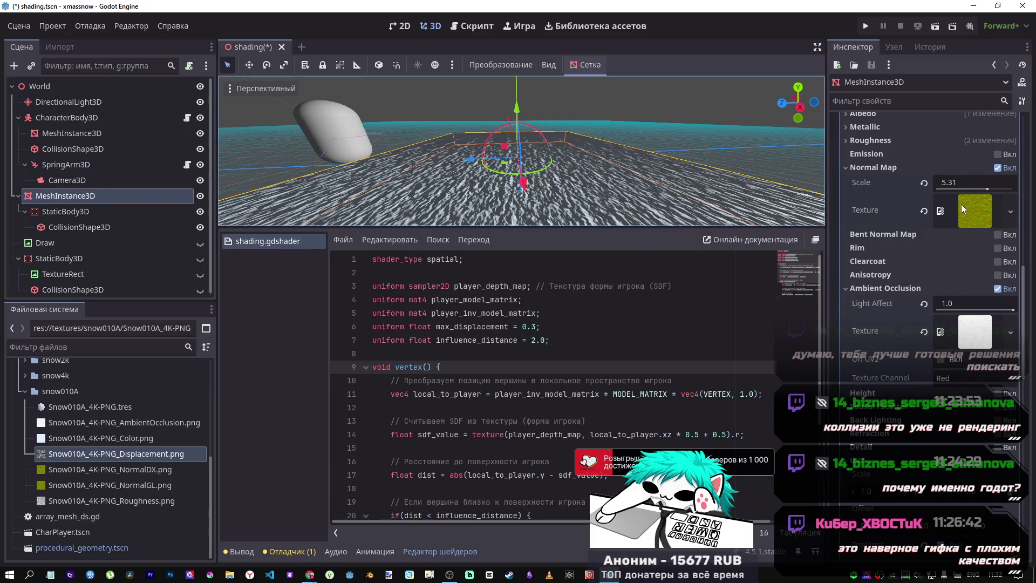
mouse_move(987, 190)
mouse_down()
mouse_move(936, 189)
mouse_move(982, 189)
mouse_move(963, 190)
mouse_up()
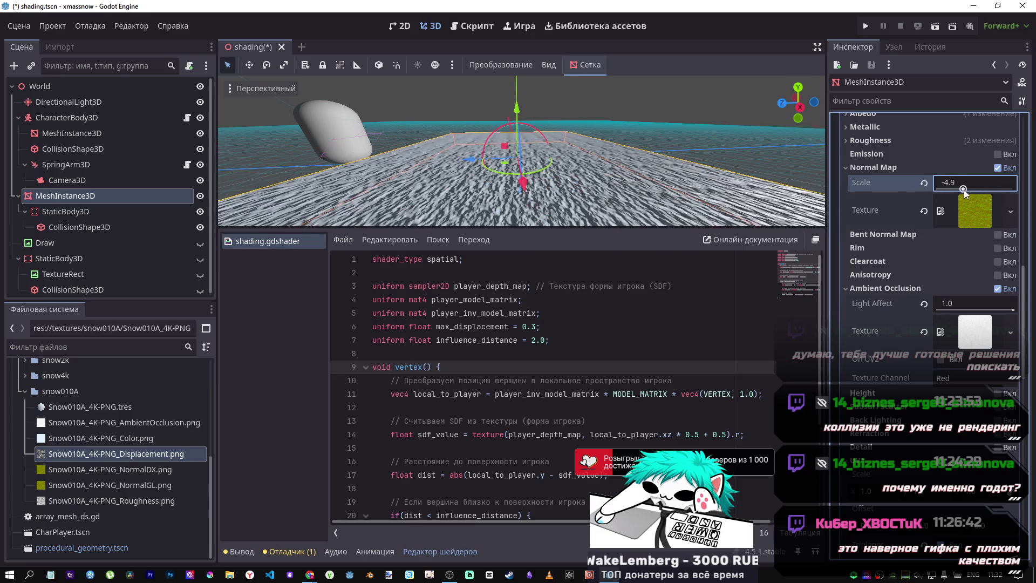
click(924, 183)
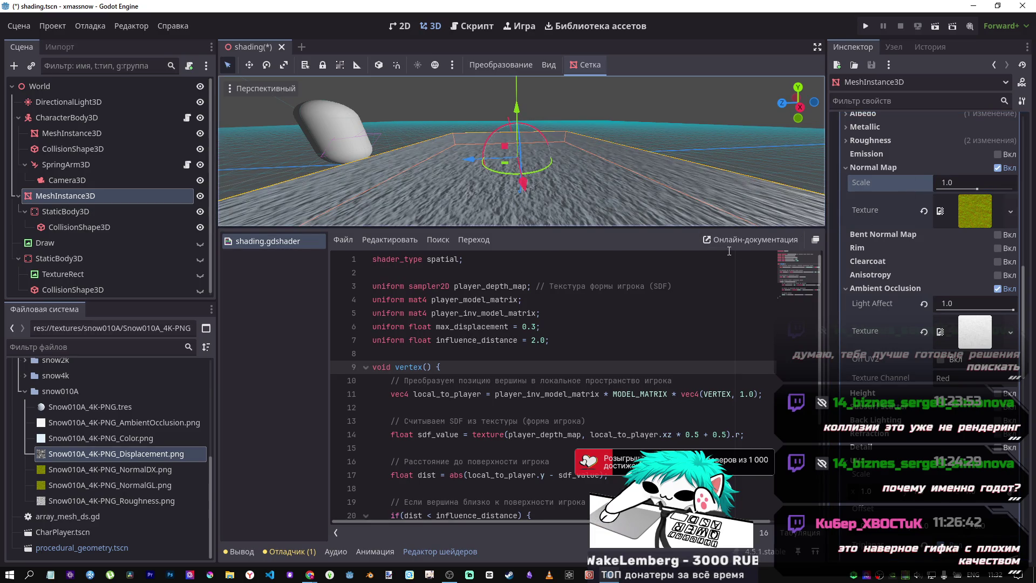
Enable Height mapping and restore its Scale to 5.0 after testing a negative value.
scroll(883, 386, down, 2)
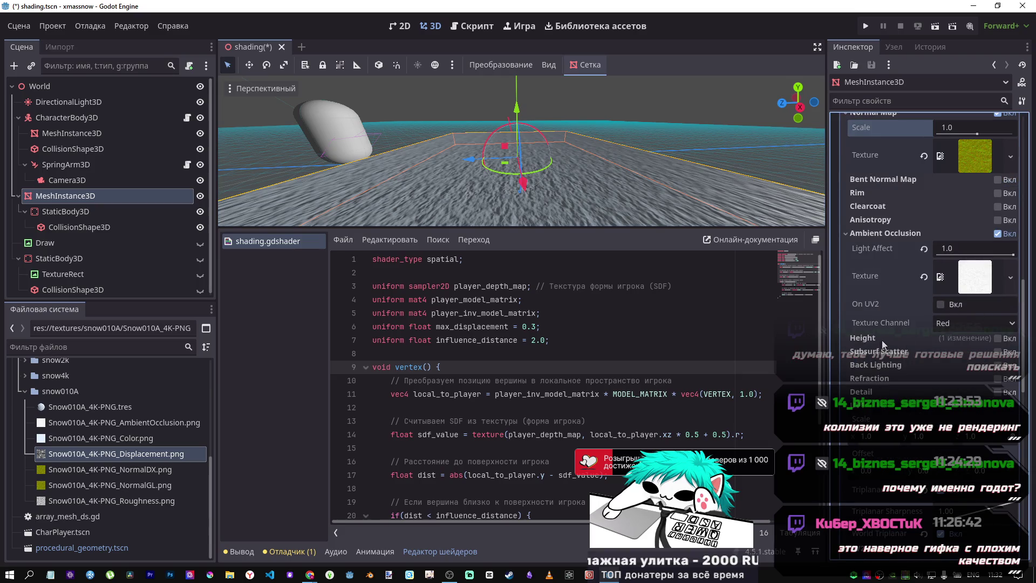
click(997, 338)
drag(987, 359, 899, 357)
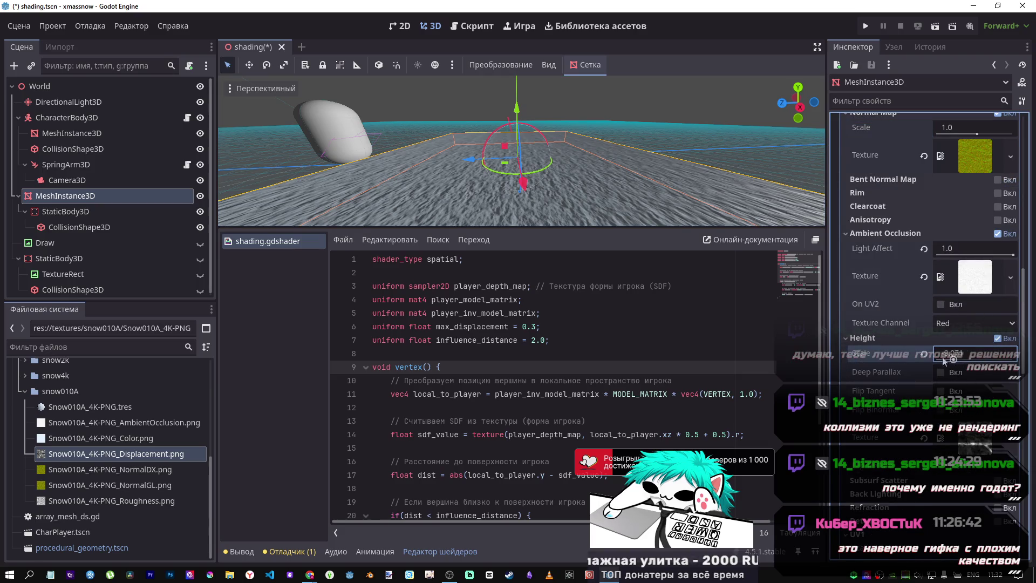
click(924, 355)
Bring the browser window with the YouTube tabs to the front.
scroll(918, 348, up, 3)
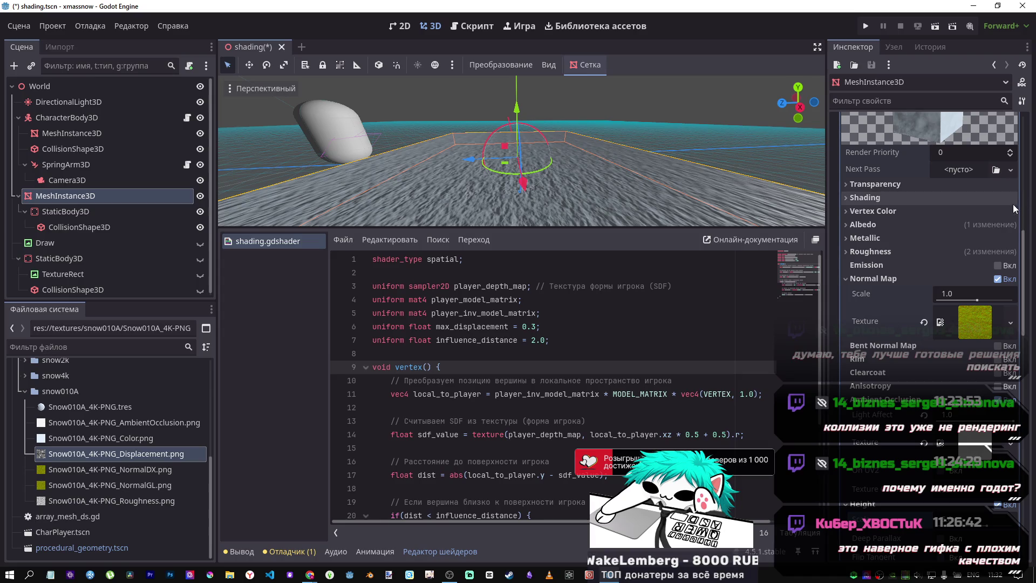
scroll(1024, 197, up, 5)
scroll(1024, 186, down, 5)
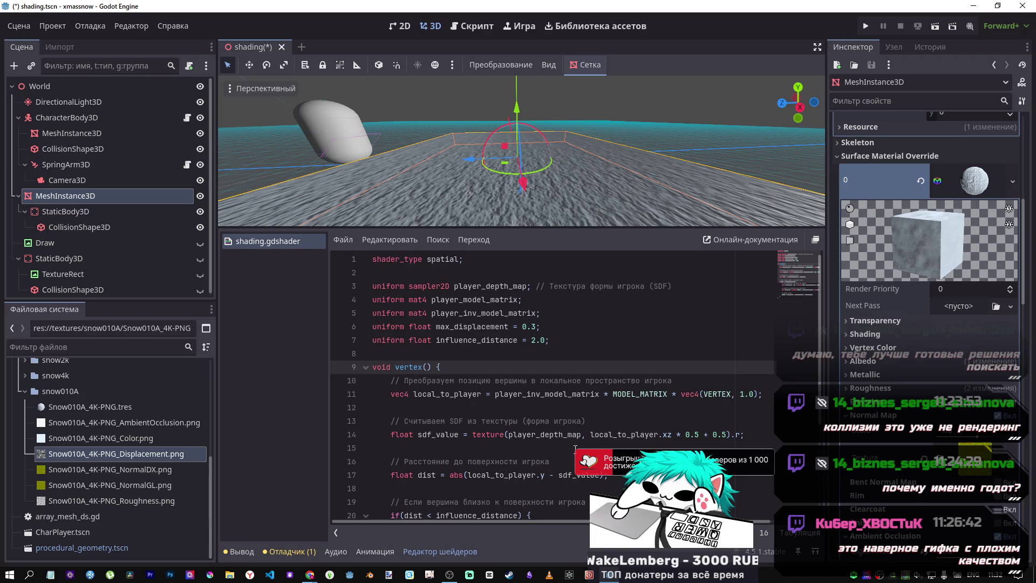
mouse_move(452, 571)
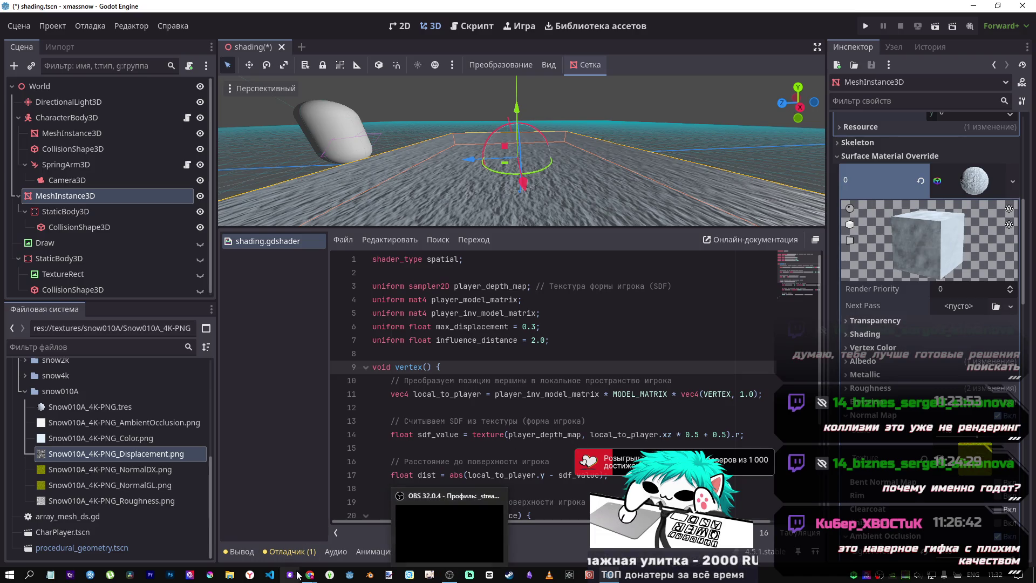
mouse_move(309, 574)
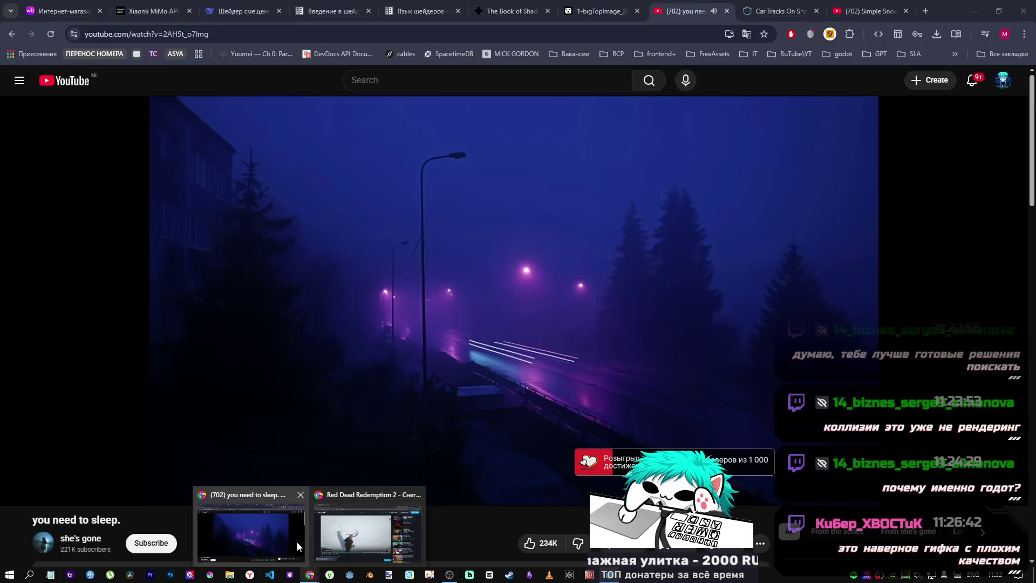
click(296, 542)
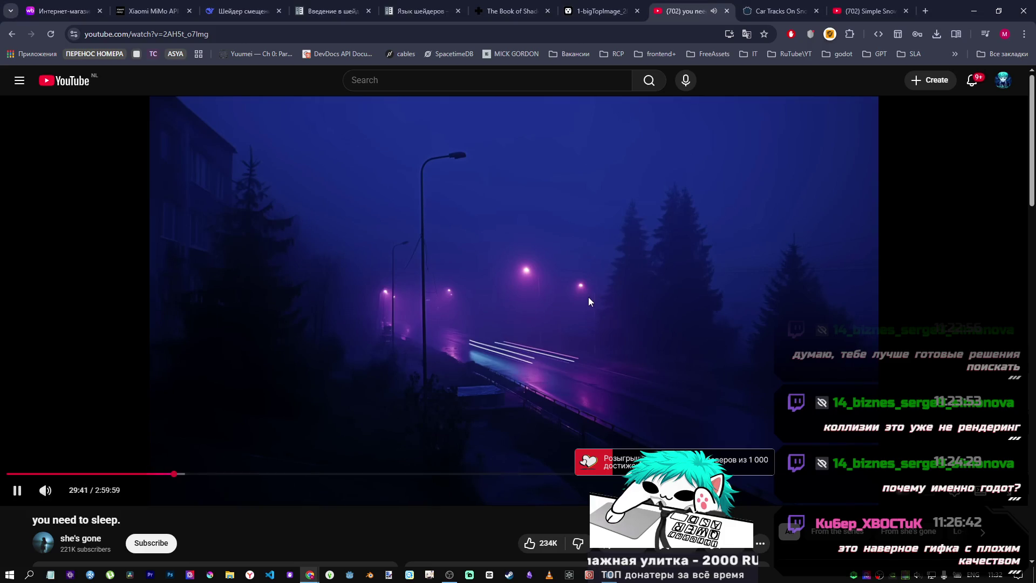
Play the Simple Snow Tracks tutorial from about 0:24, pause at 1:30, and return to Godot.
click(599, 253)
click(844, 7)
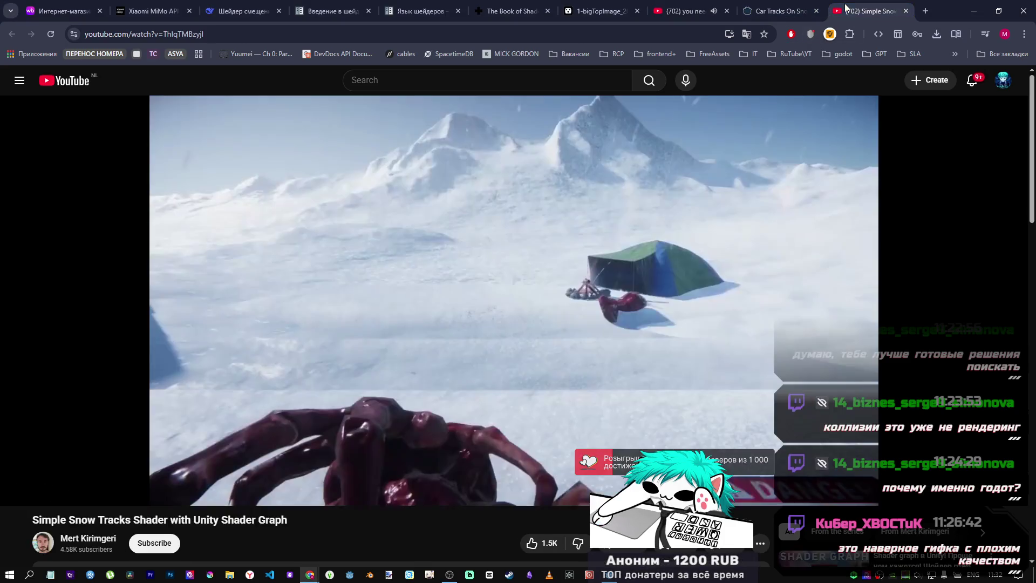
click(690, 221)
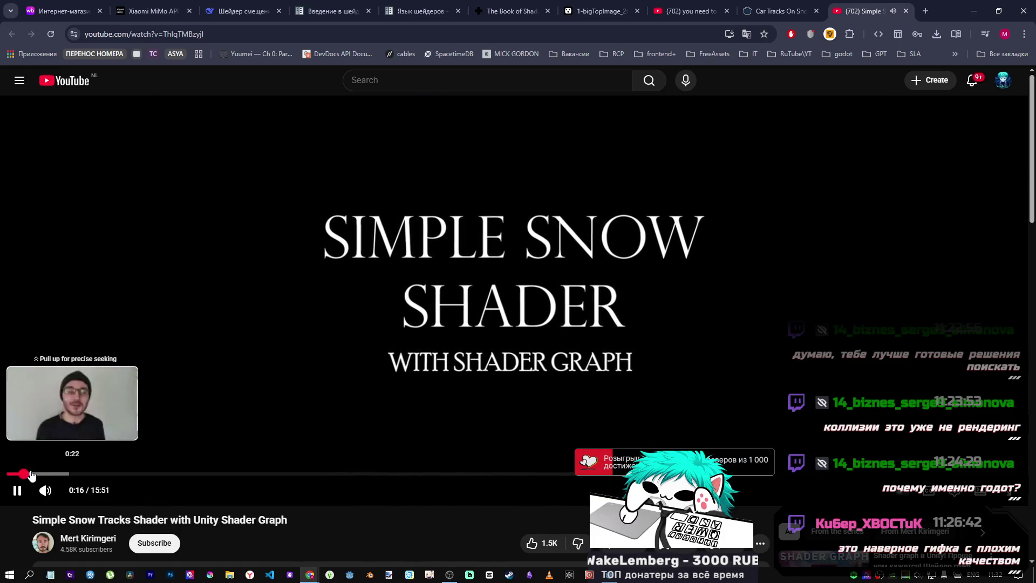
click(34, 474)
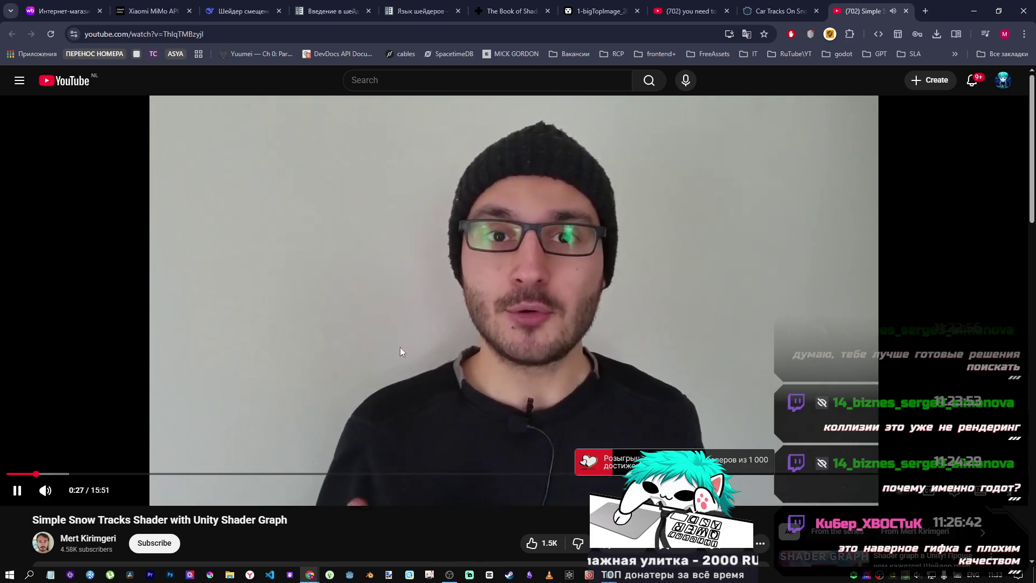
scroll(399, 351, down, 2)
scroll(296, 404, up, 2)
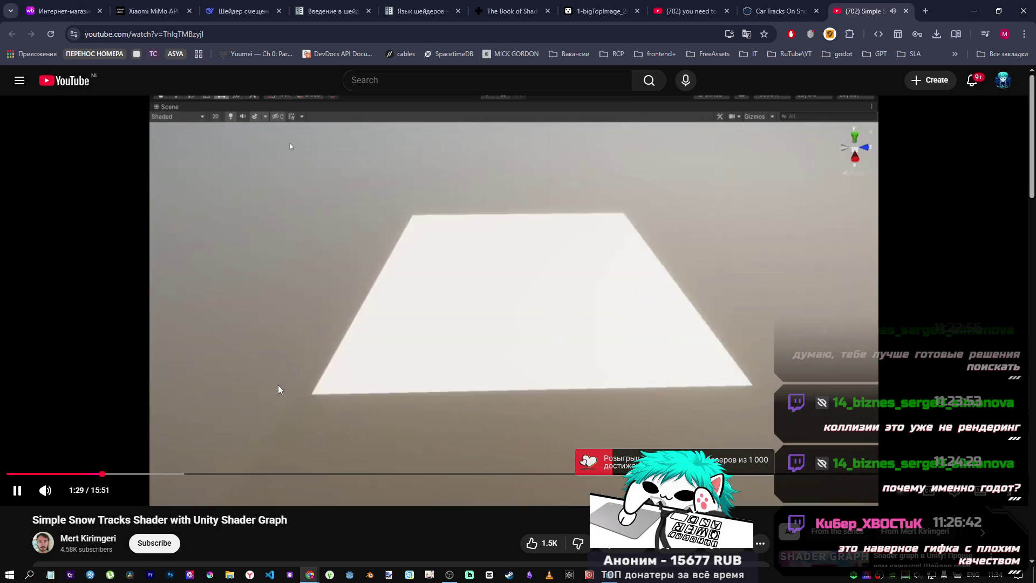
click(278, 391)
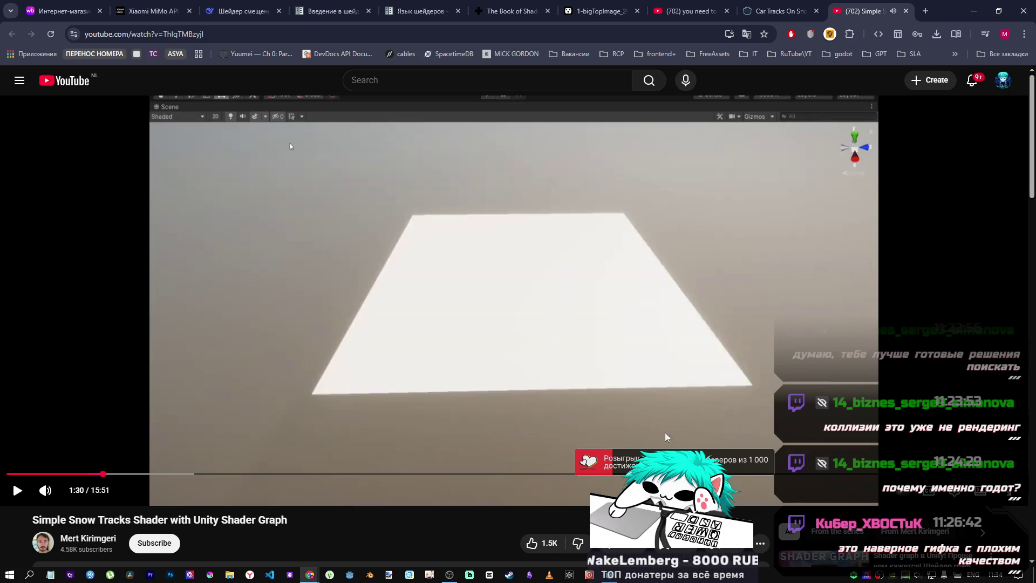
key(alt+Tab)
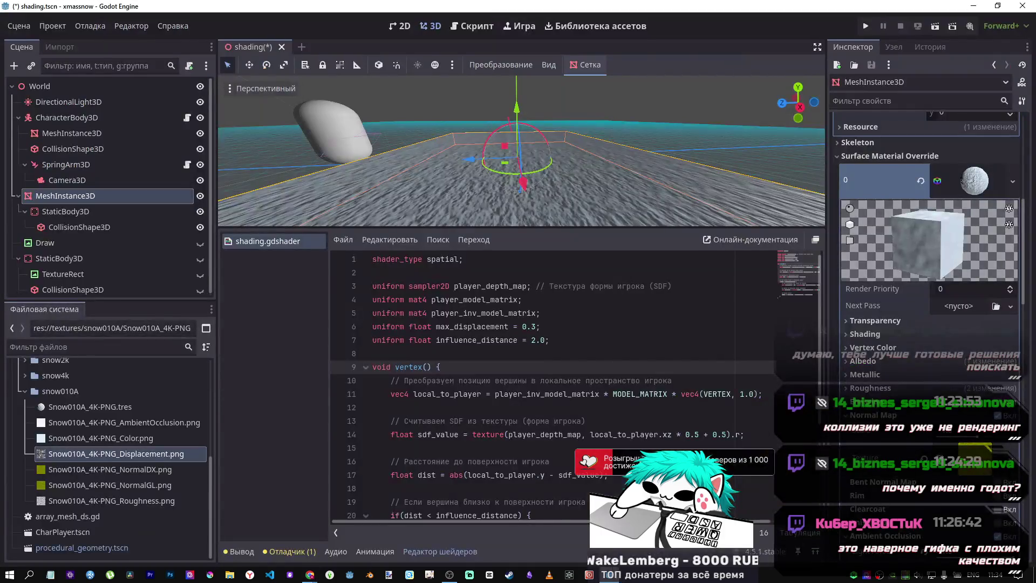
Zoom the 3D view on the snow plane, then bring back the snow-tracks video paused at 1:30.
scroll(593, 181, down, 5)
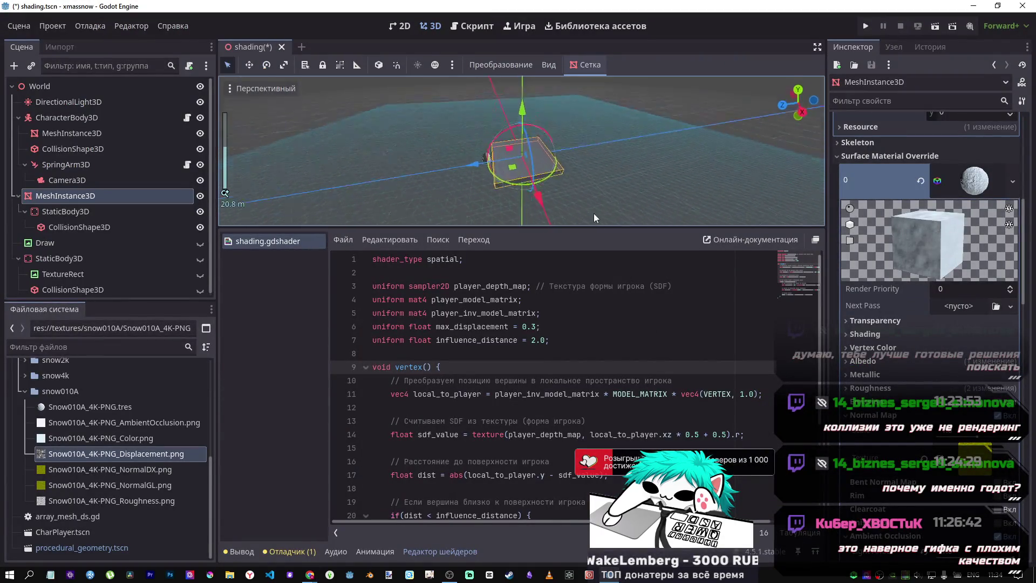
scroll(590, 141, up, 5)
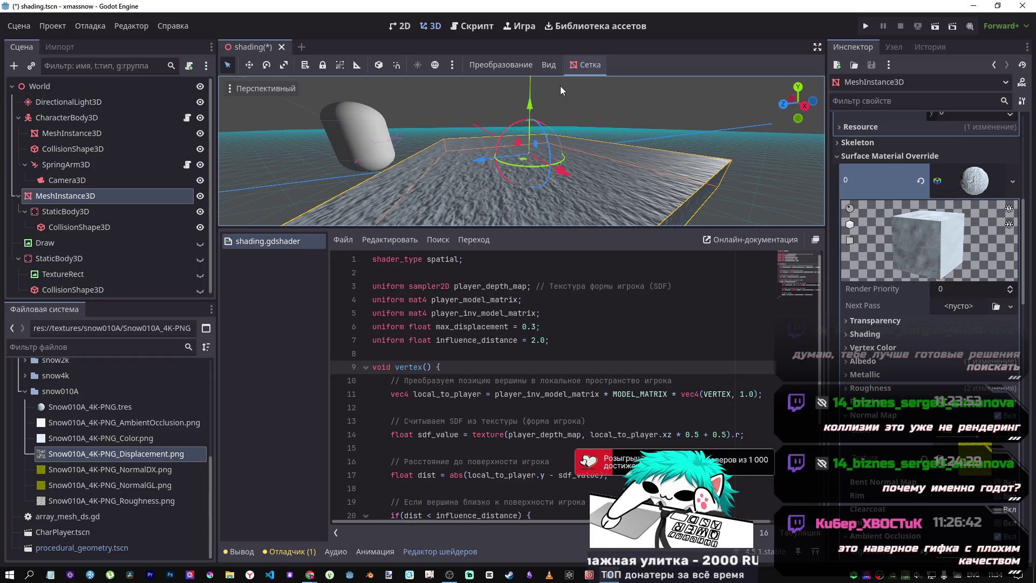
scroll(971, 265, up, 5)
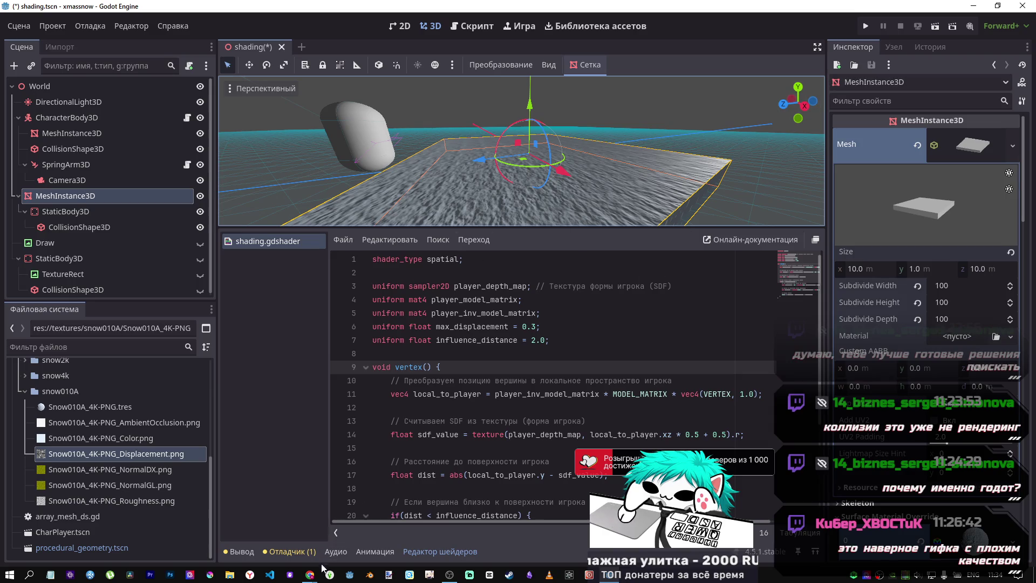
mouse_move(318, 572)
click(367, 521)
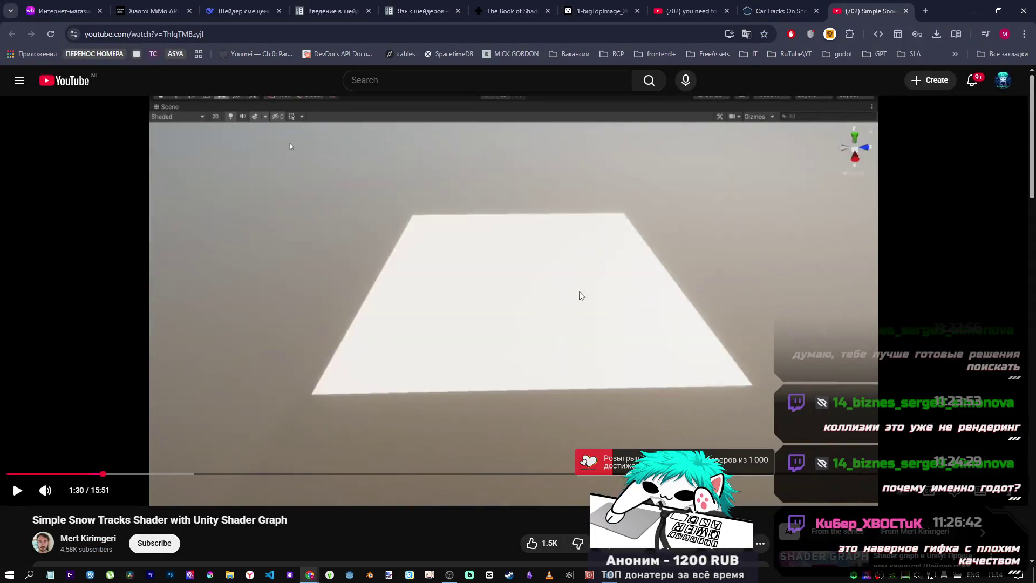
Play the snow-tracks tutorial on to 1:54, pause it, and return to the Godot editor.
click(541, 254)
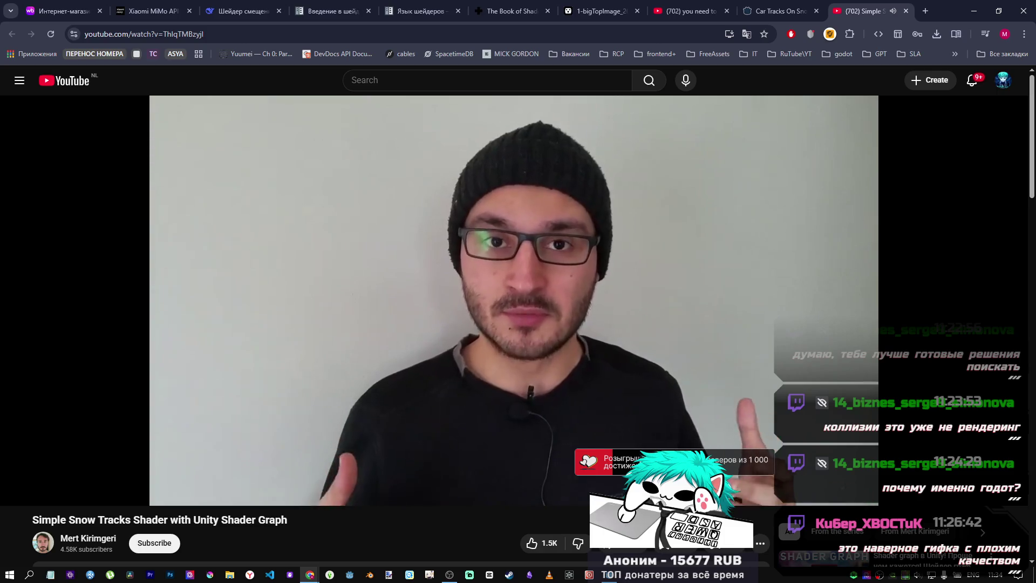
mouse_move(357, 453)
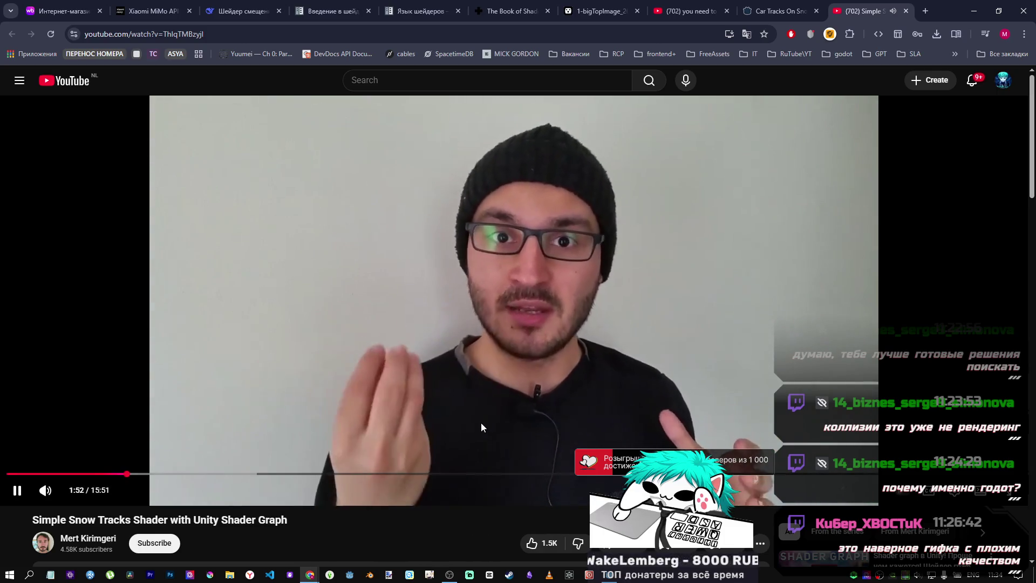
click(507, 384)
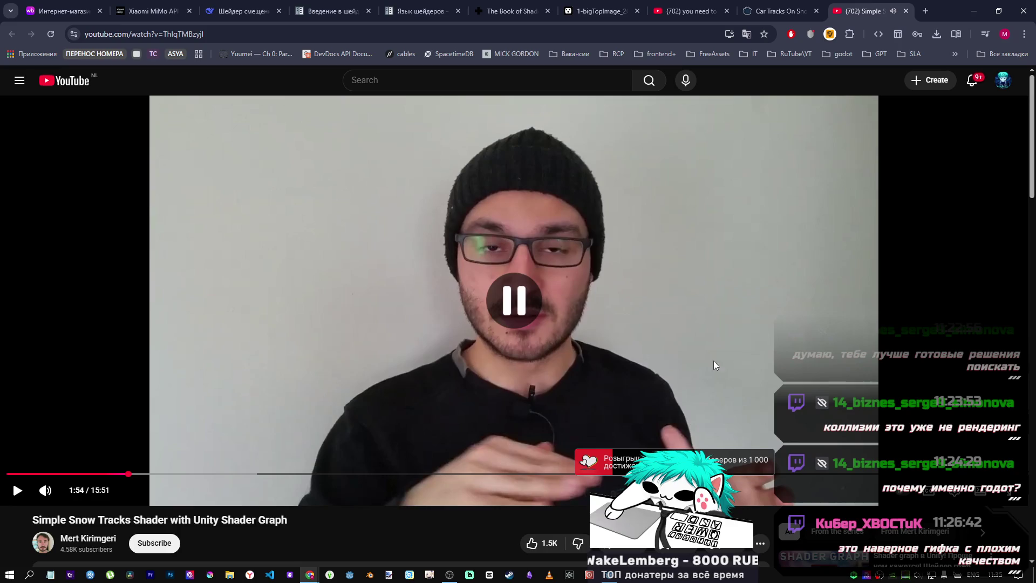
key(alt+Tab)
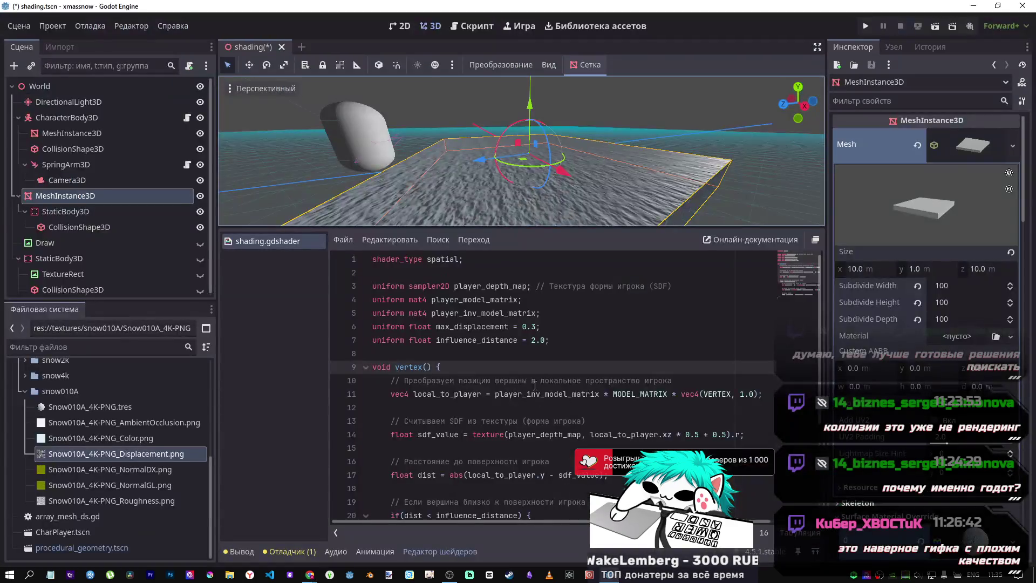
Orbit around the slab mesh and save the shading.tscn scene.
scroll(417, 160, down, 5)
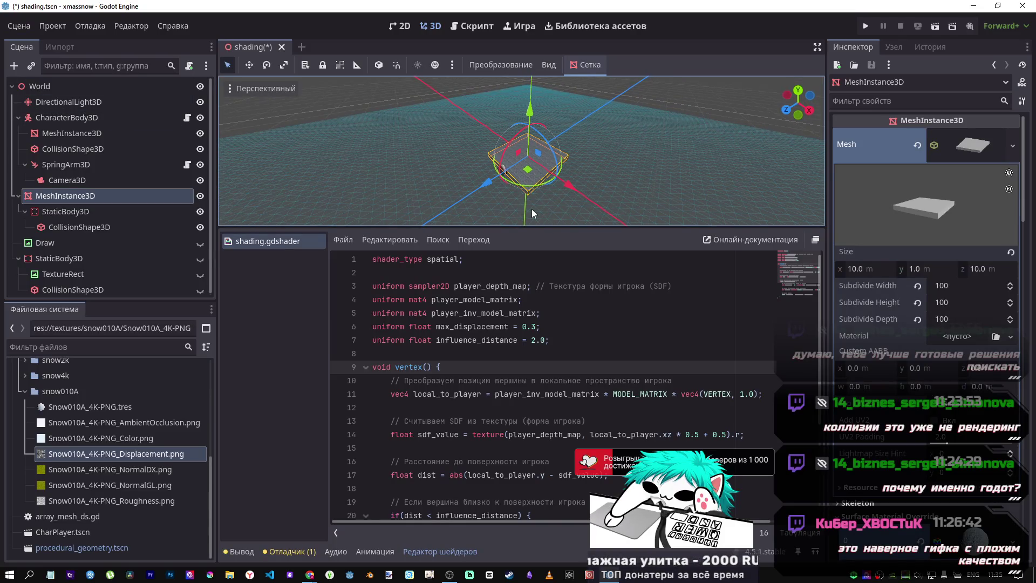
mouse_move(638, 150)
mouse_down()
mouse_move(643, 86)
mouse_move(672, 151)
mouse_up()
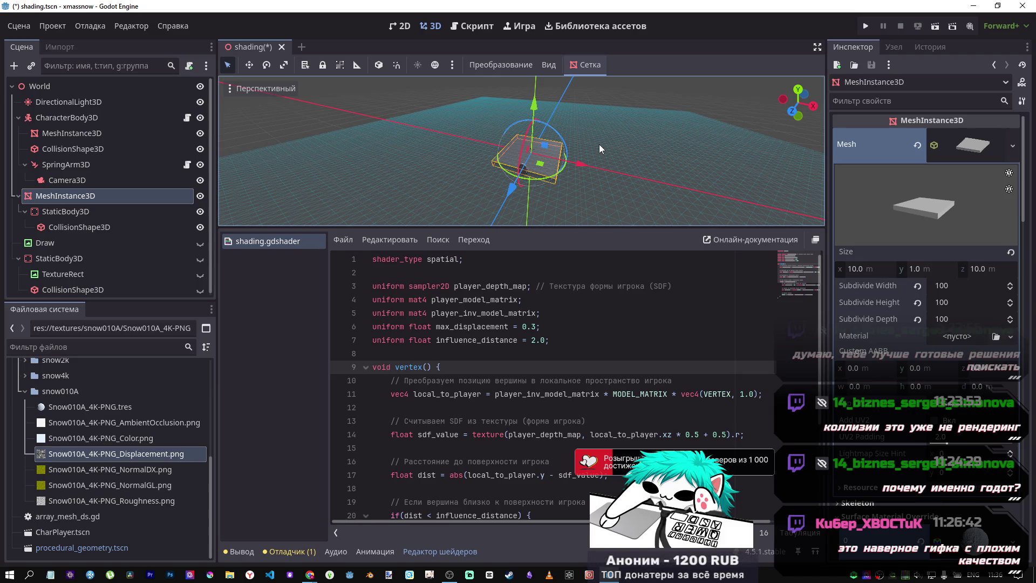
mouse_move(600, 172)
mouse_down()
mouse_move(565, 89)
mouse_move(592, 176)
mouse_up()
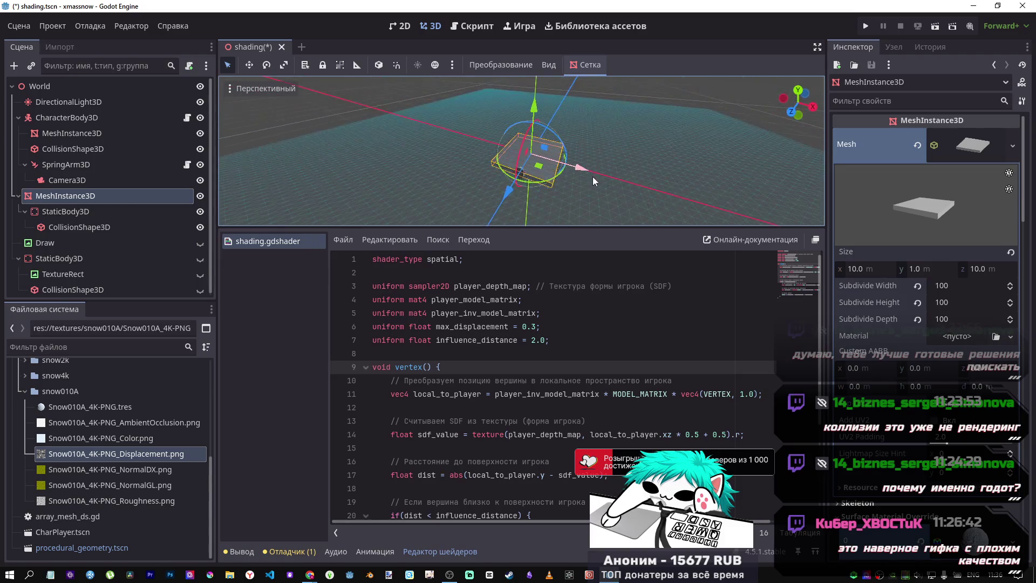
scroll(592, 177, up, 5)
key(ctrl+s)
Select procedural_geometry.tscn and run the project, which halts at character_body_3d.gd line 8.
scroll(109, 295, down, 1)
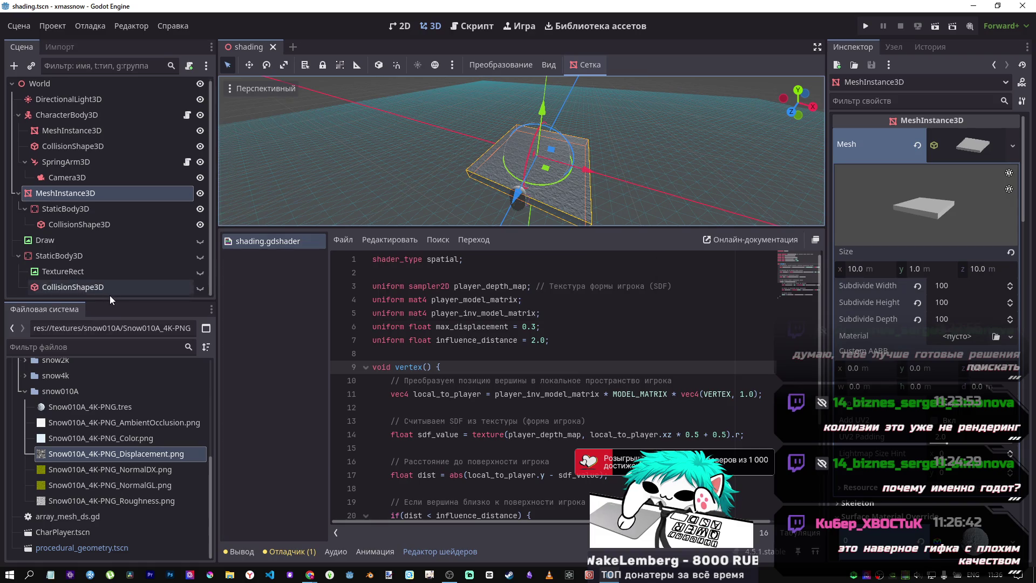
click(122, 548)
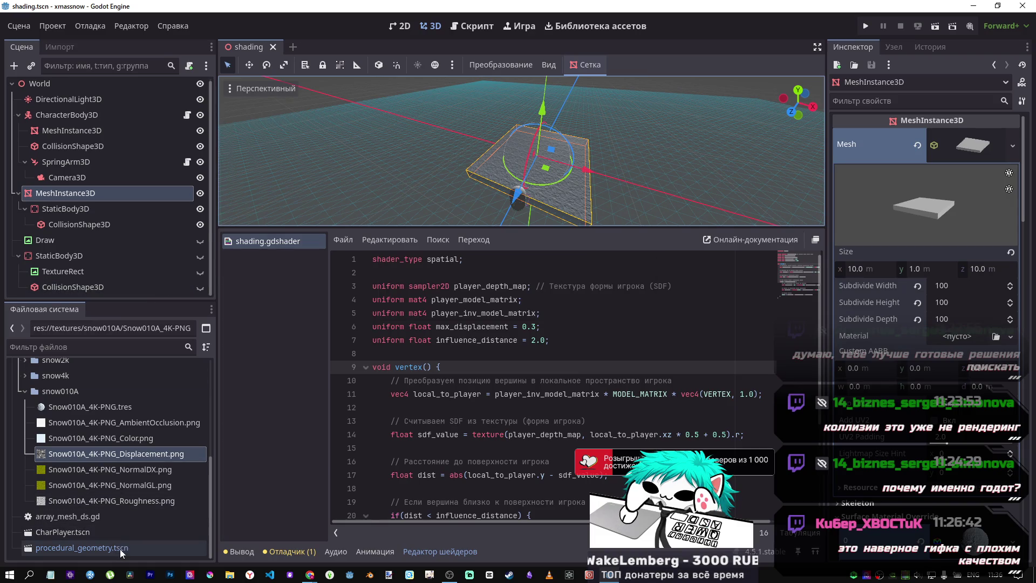
click(937, 27)
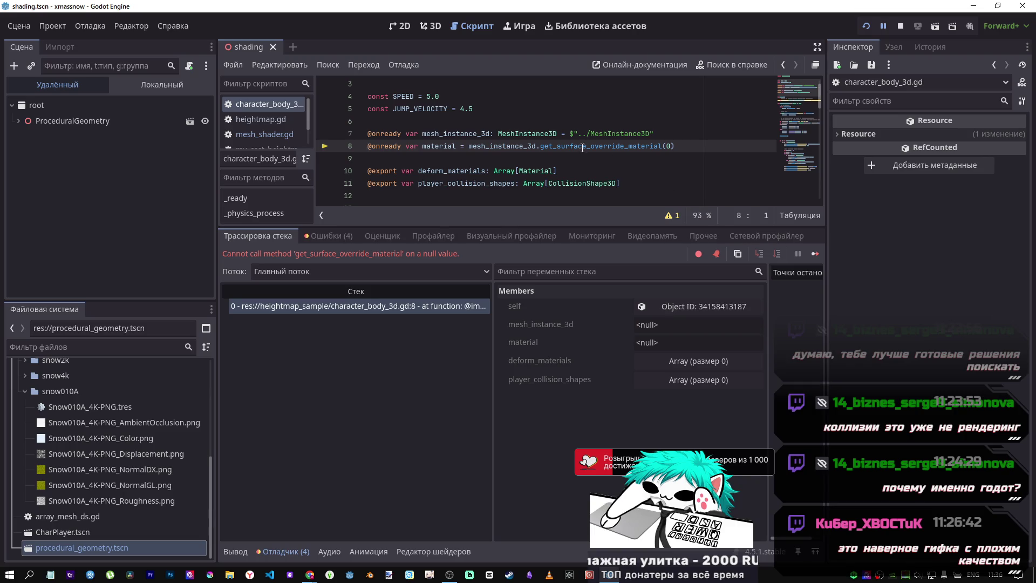
drag(705, 149, 417, 138)
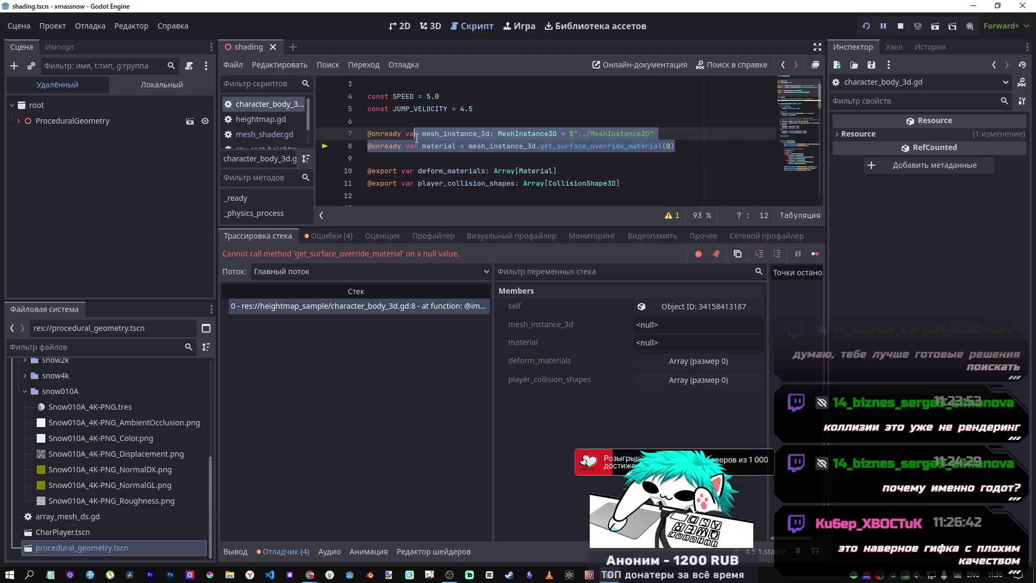
click(564, 170)
scroll(565, 169, down, 2)
scroll(564, 169, up, 2)
scroll(564, 169, down, 2)
mouse_move(564, 170)
mouse_down()
mouse_move(442, 134)
mouse_move(367, 87)
mouse_move(354, 155)
mouse_up()
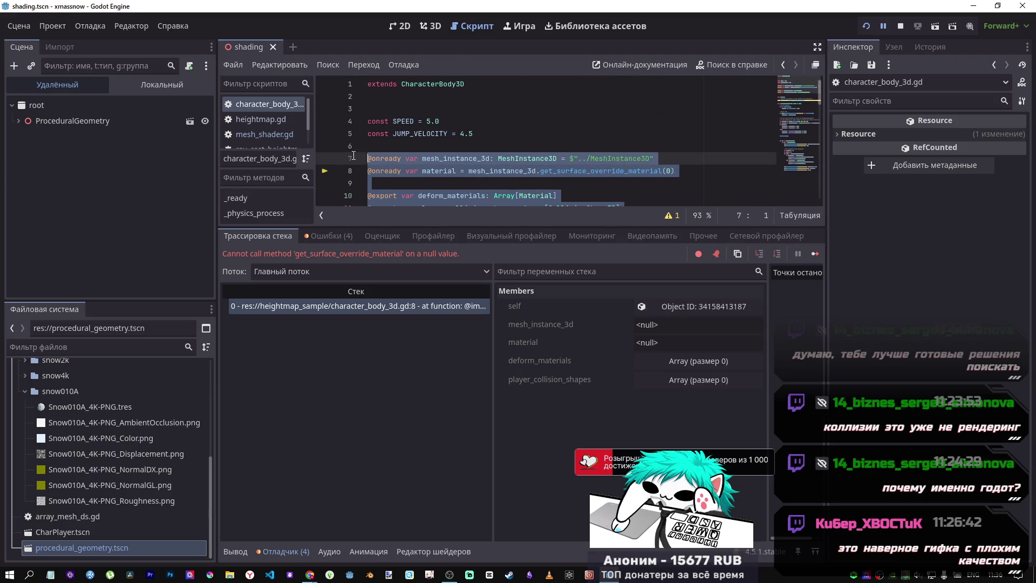
key(BackSpace)
key(Up)
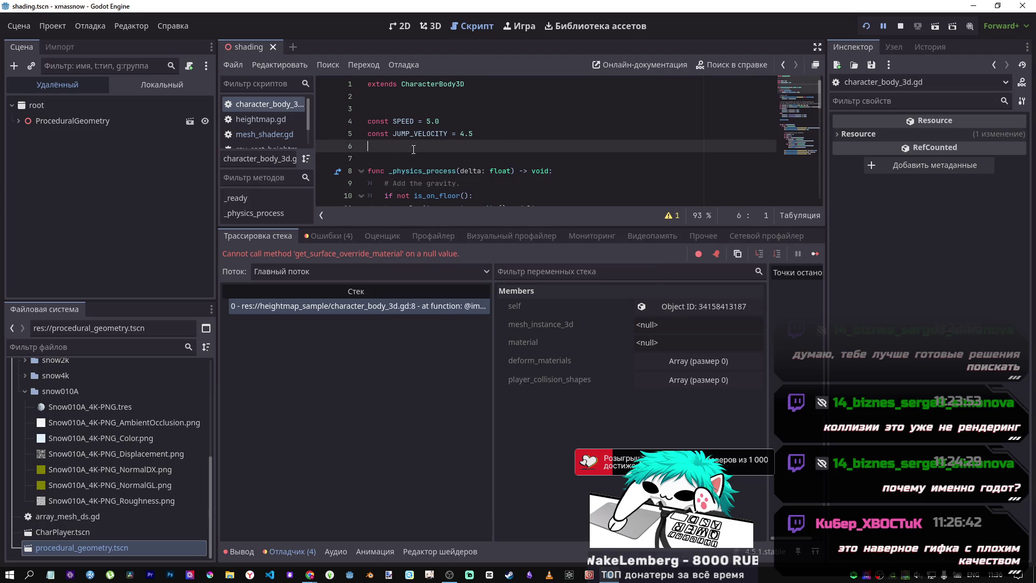
Remove the shader-parameter loop from line 31, then run the game and enlarge its view.
scroll(801, 157, down, 10)
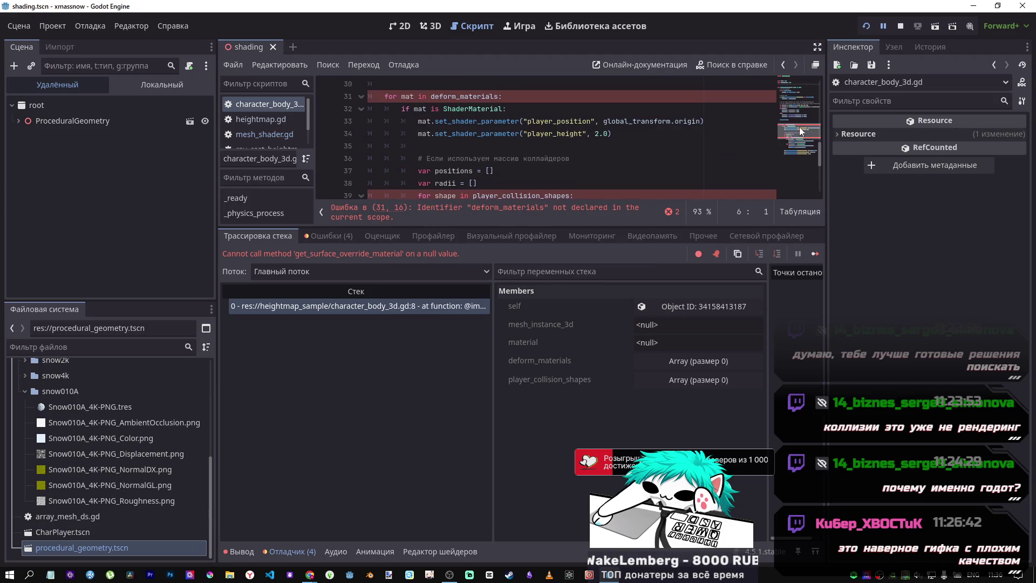
mouse_move(382, 96)
mouse_down()
mouse_move(594, 178)
mouse_move(781, 227)
mouse_up()
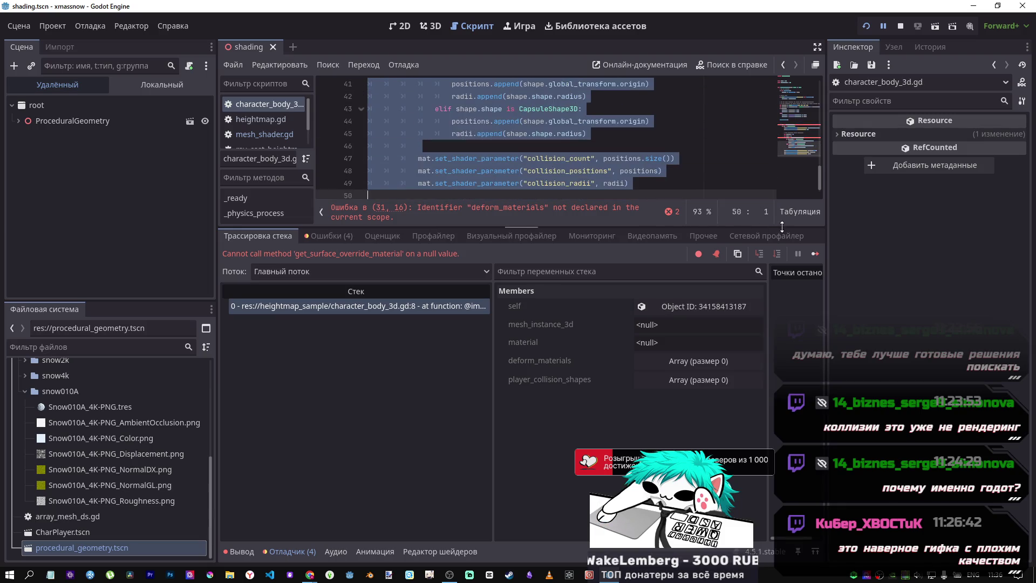
key(BackSpace)
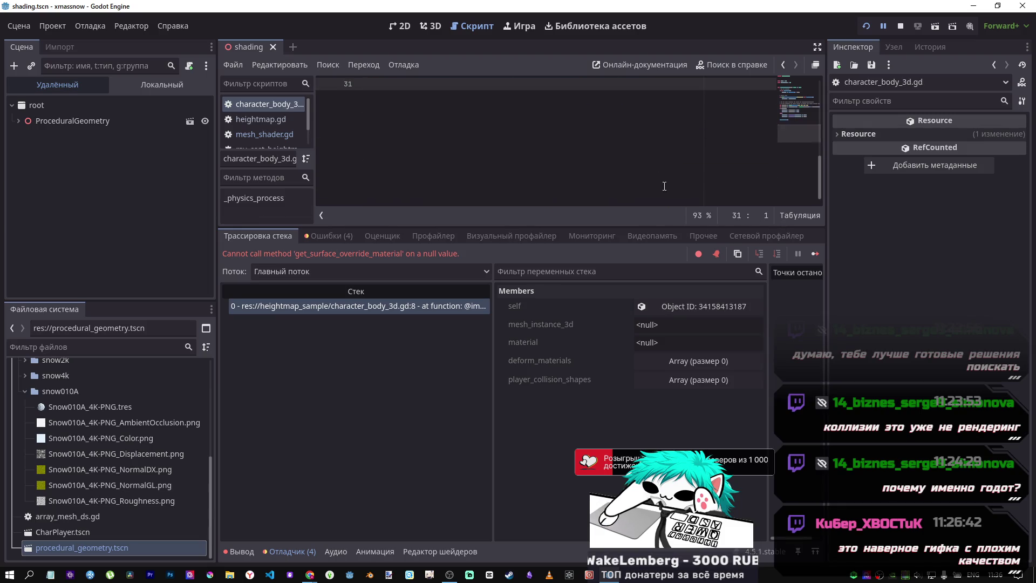
key(ctrl+z)
key(F5)
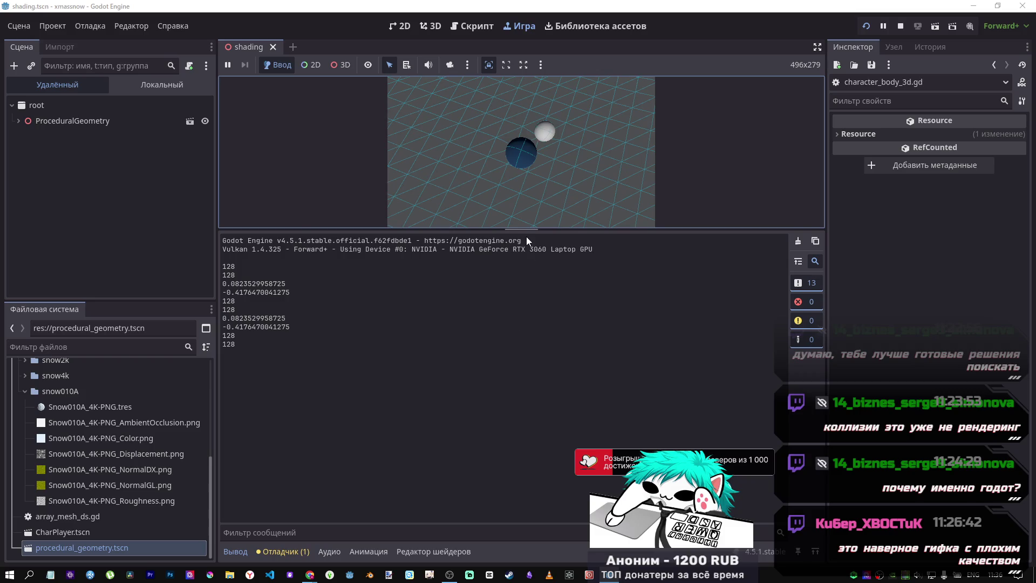
drag(526, 231, 549, 467)
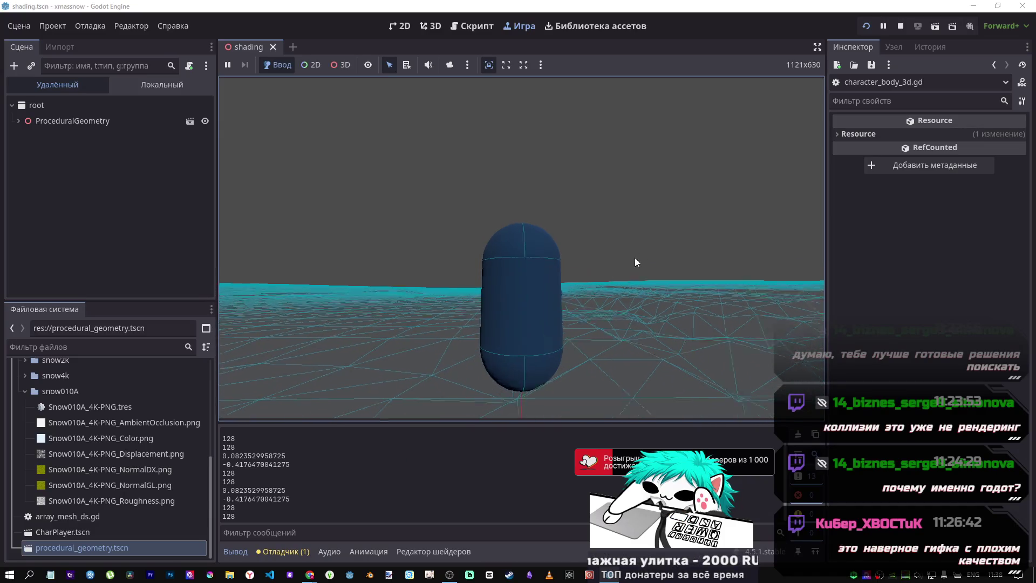
Stop the running game and reopen shading.gdshader with the 3D view showing.
click(900, 27)
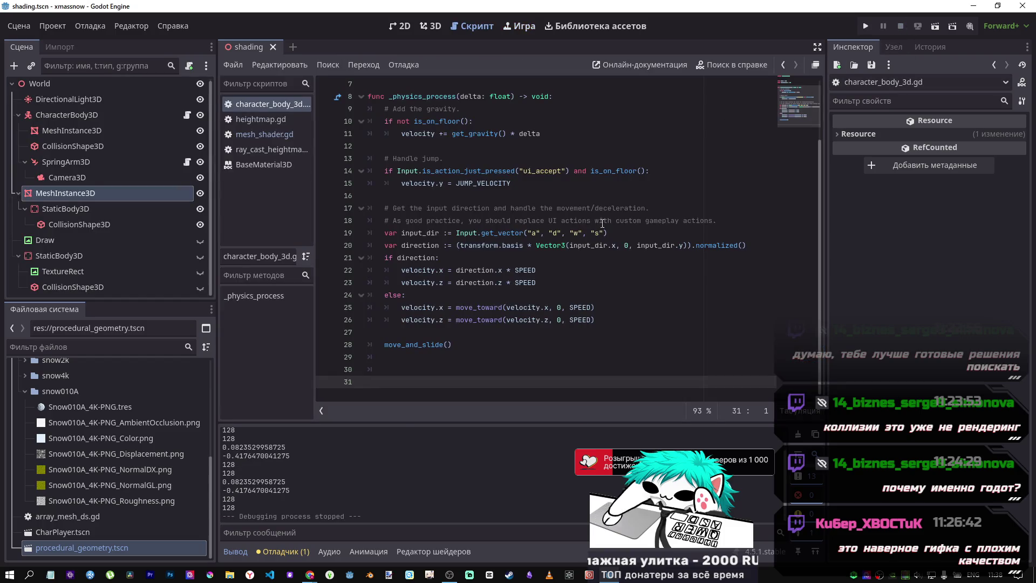
scroll(162, 370, up, 5)
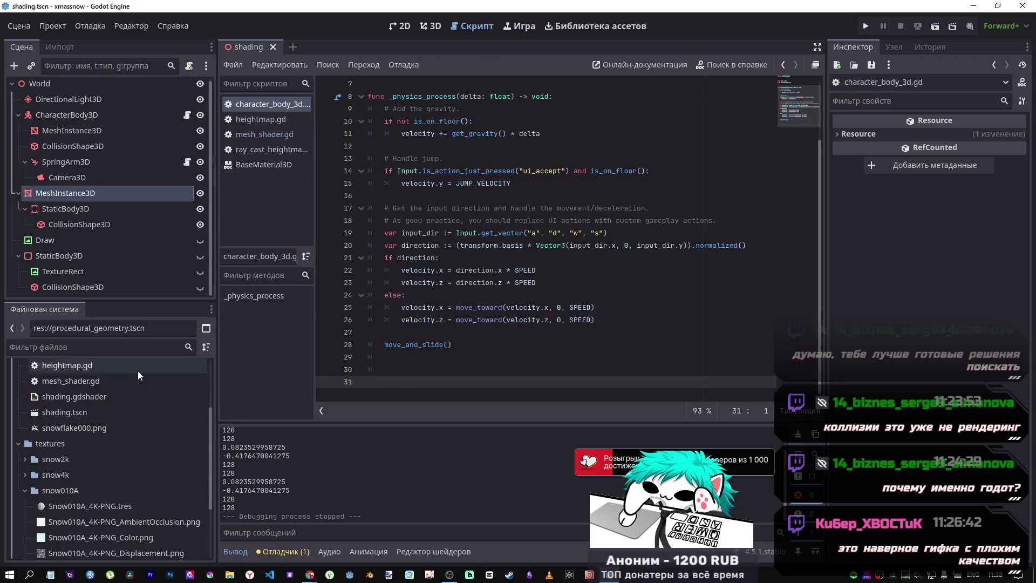
double_click(60, 490)
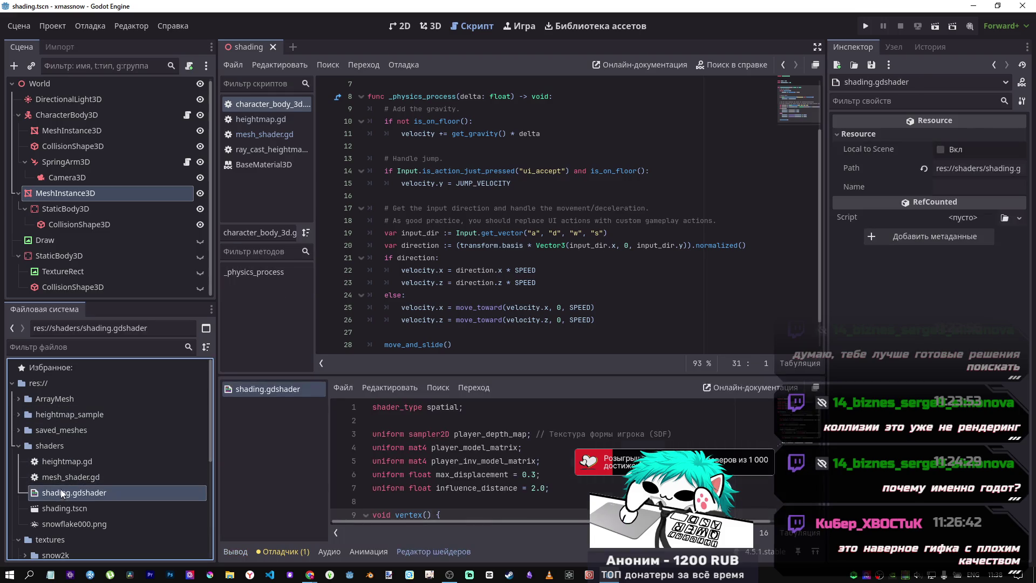
click(430, 26)
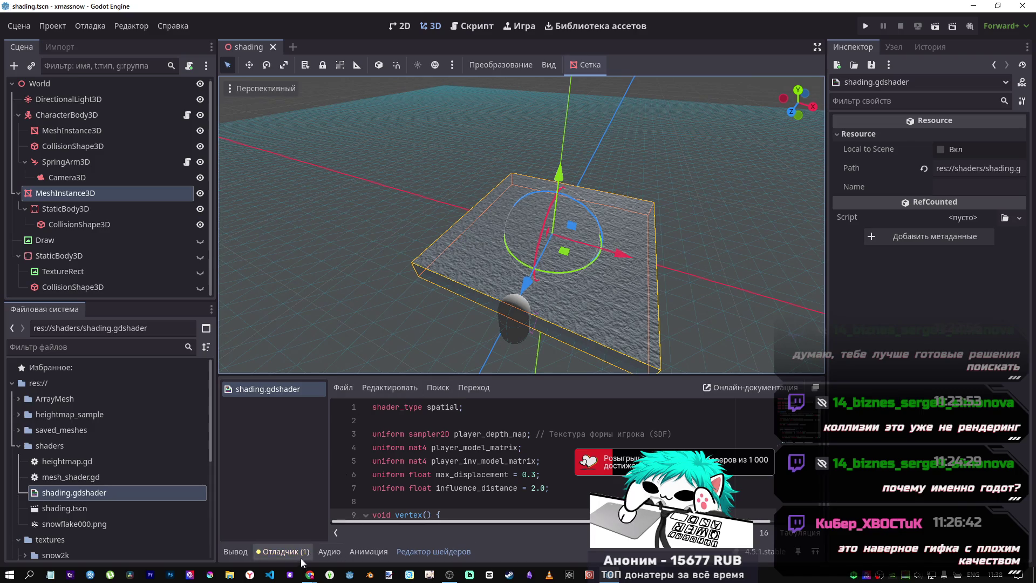
Bring the Simple Snow Tracks video forward and resume playing it.
mouse_move(309, 574)
click(268, 527)
click(496, 340)
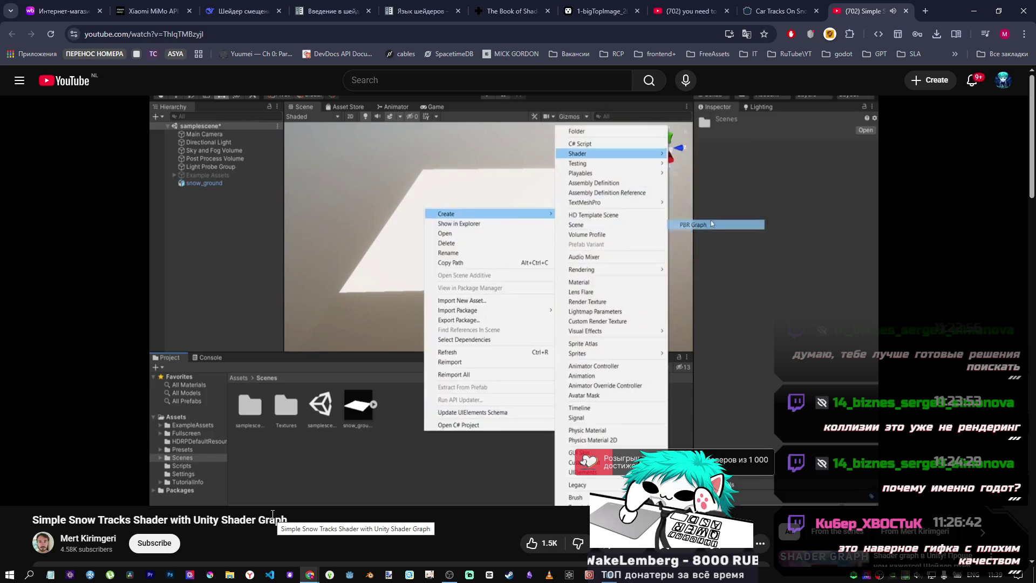
Pause the snow-tracks tutorial at 2:12 and switch to the Car Tracks On Snow Or Sand page.
click(425, 331)
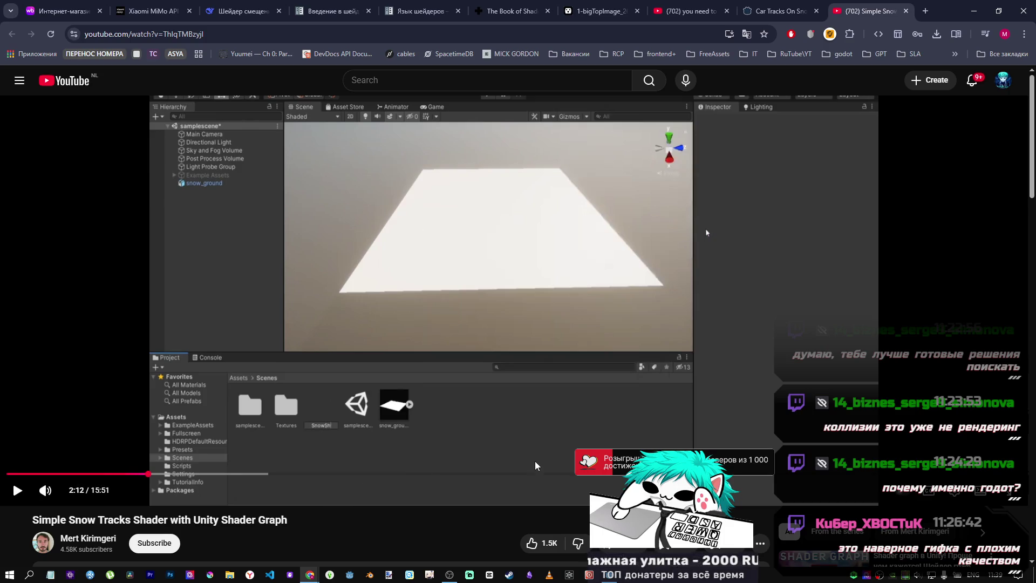
click(780, 11)
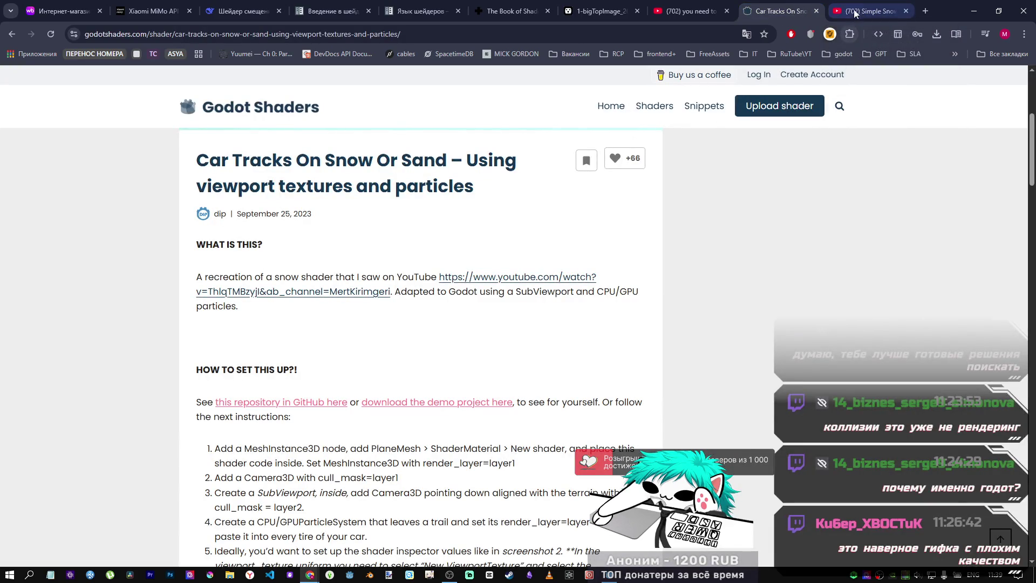
Close the YouTube tab and scroll through the Car Tracks page's setup steps and scripts.
middle_click(860, 9)
scroll(460, 294, down, 4)
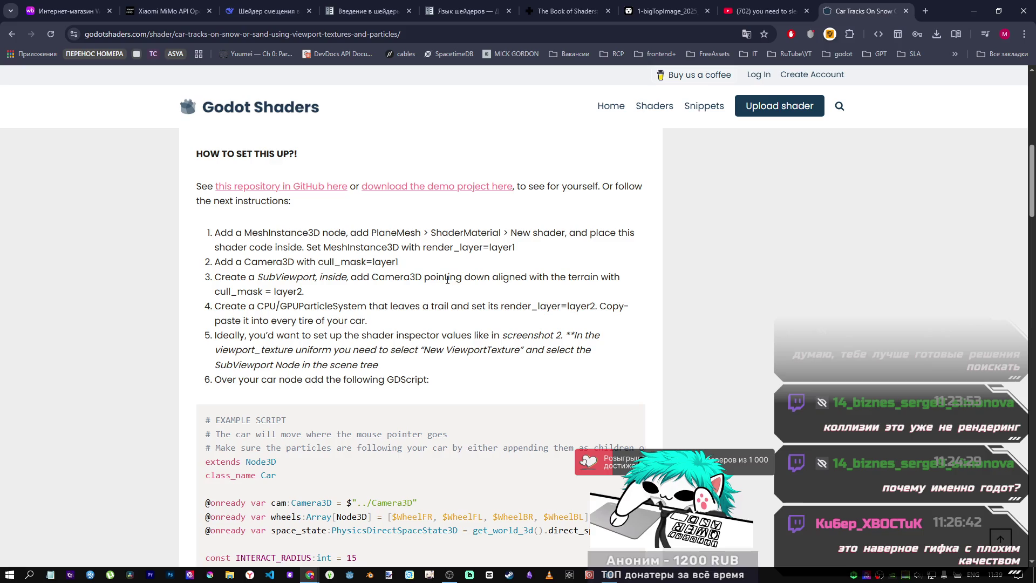
scroll(447, 279, down, 1)
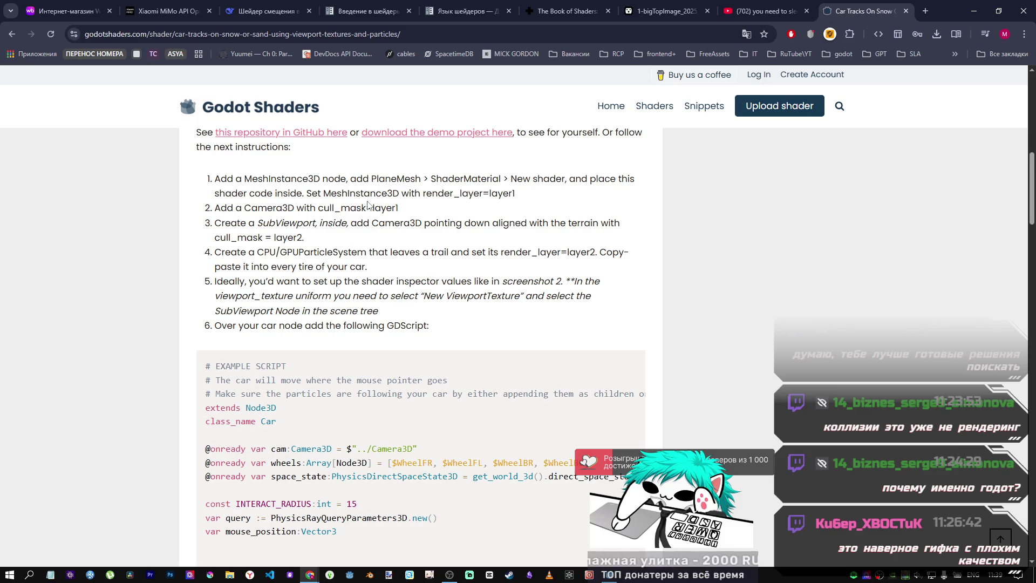
scroll(367, 204, down, 8)
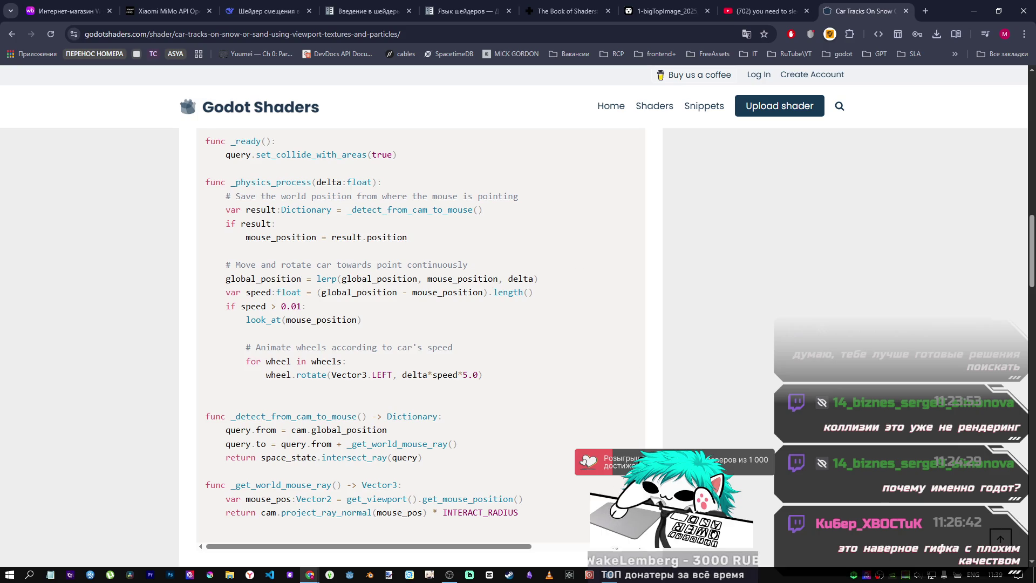
Glance at the Godot editor, then return to the Car Tracks page's shader code.
click(614, 575)
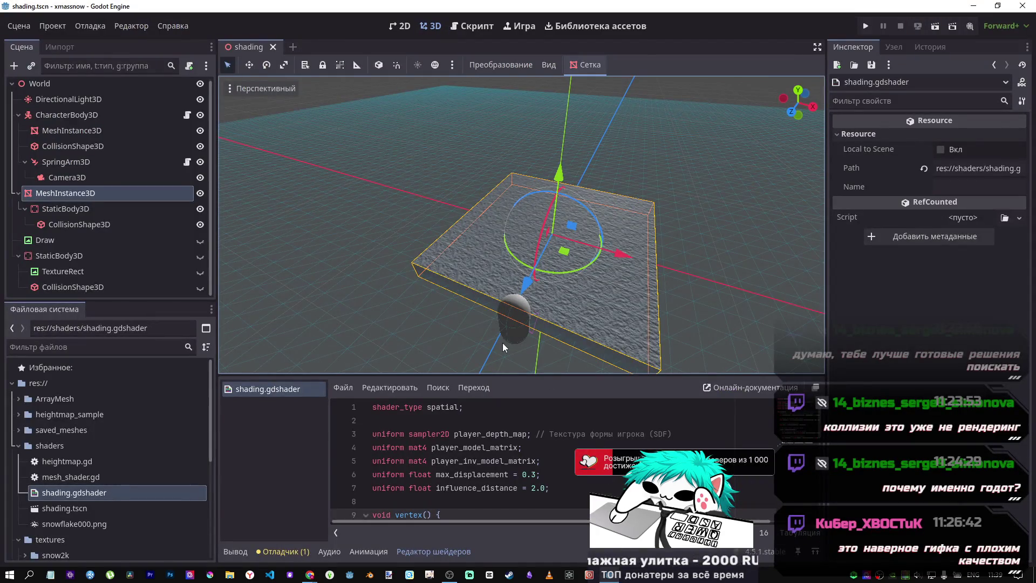
mouse_move(310, 575)
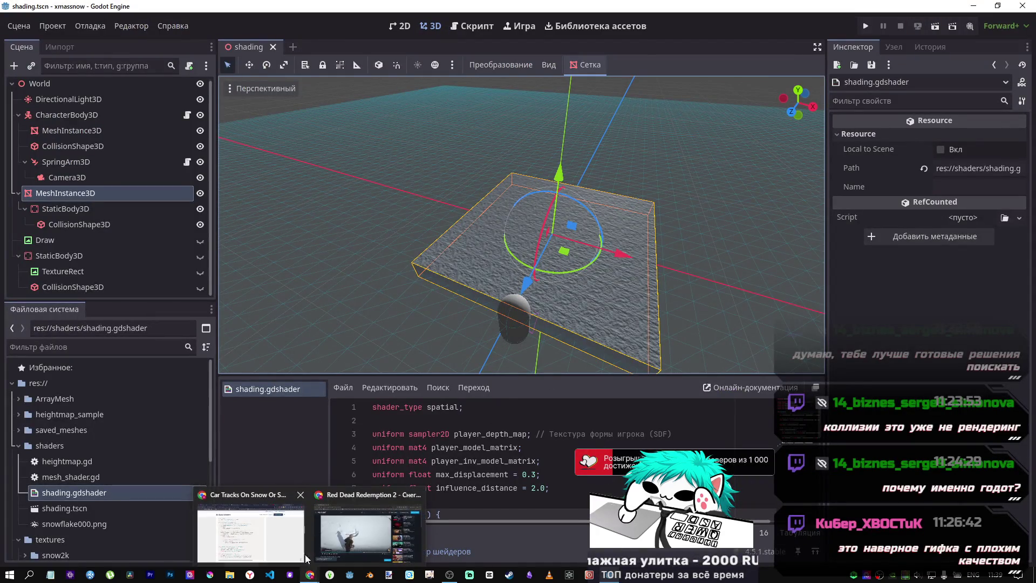
click(286, 525)
scroll(470, 305, down, 7)
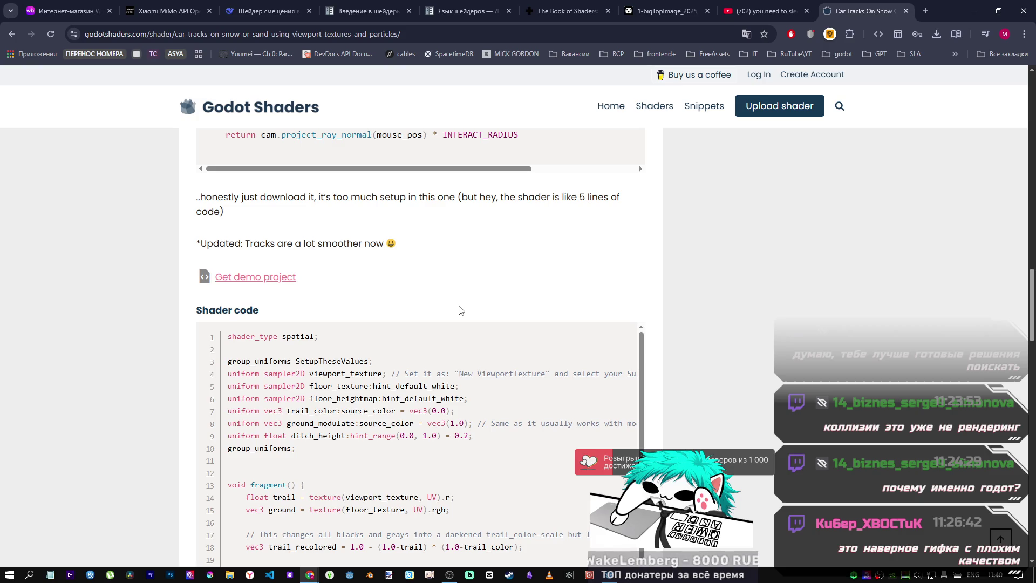
scroll(464, 345, down, 3)
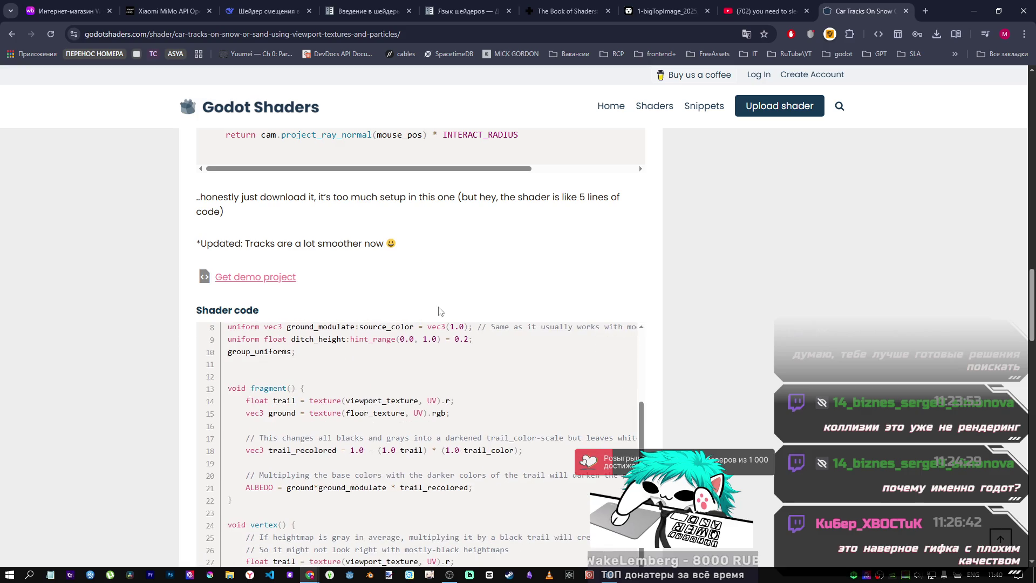
scroll(668, 353, down, 4)
scroll(517, 310, up, 6)
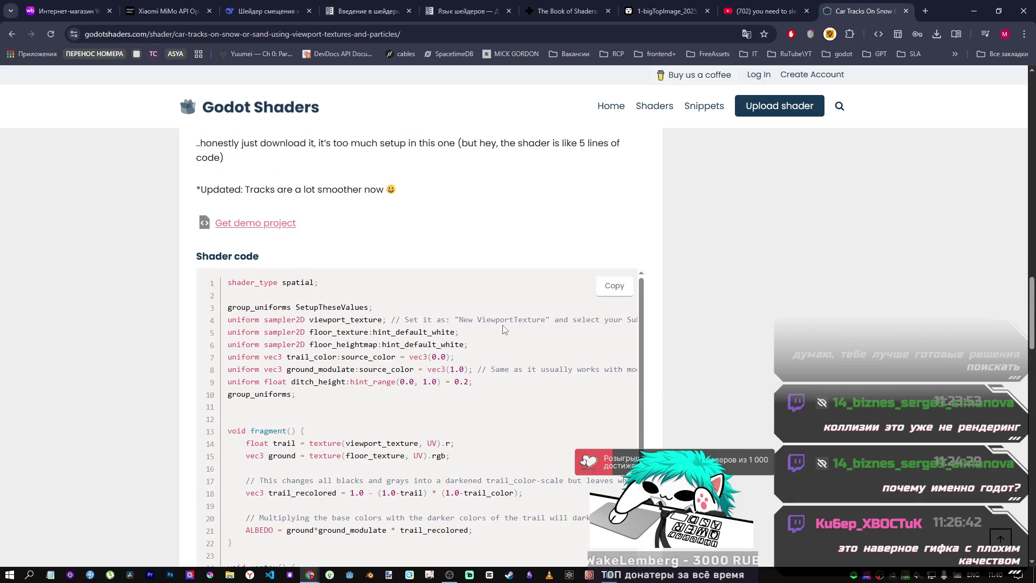
scroll(502, 332, up, 3)
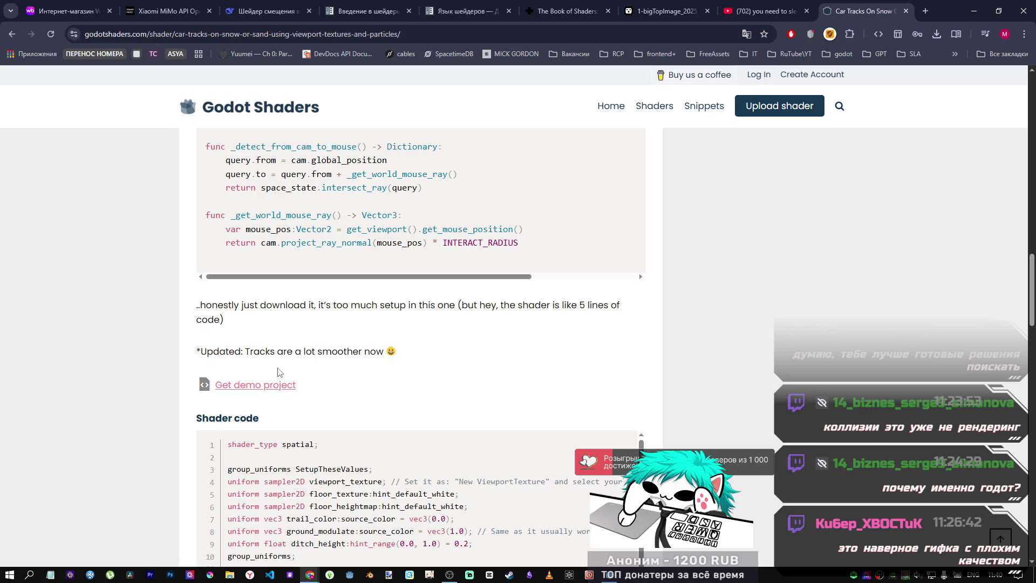
scroll(231, 367, down, 1)
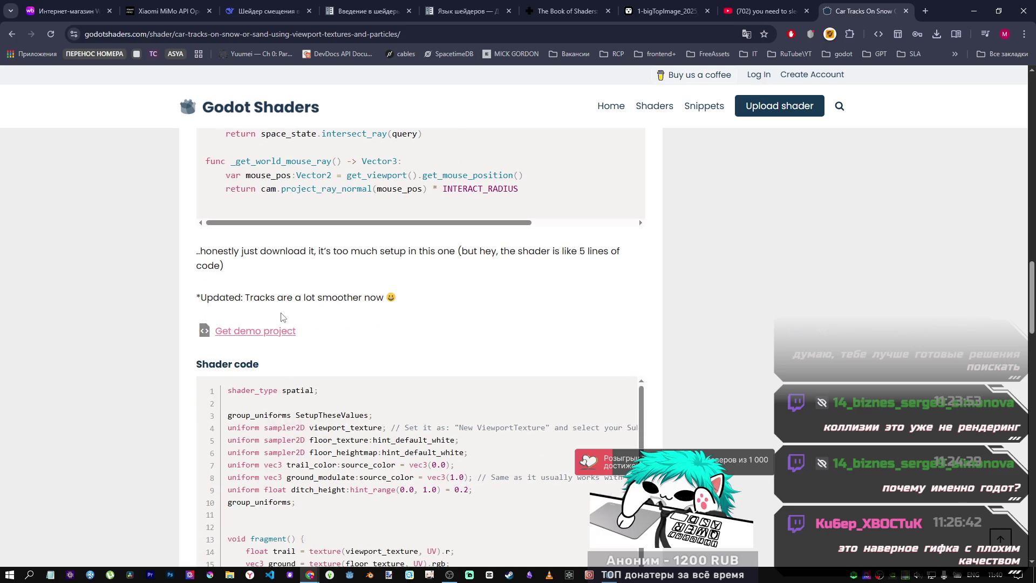
scroll(322, 316, down, 2)
scroll(312, 315, down, 8)
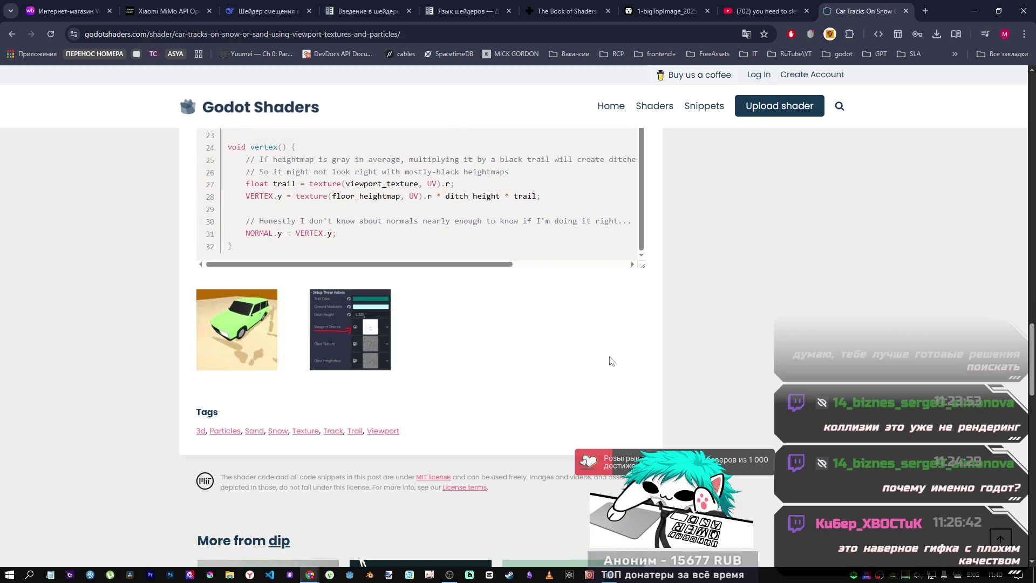
click(271, 339)
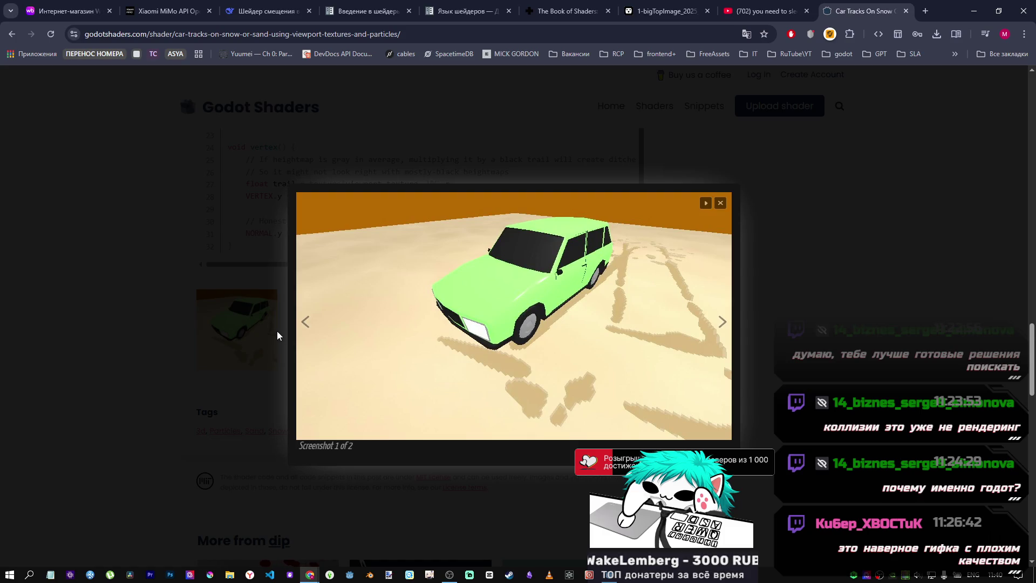
click(835, 264)
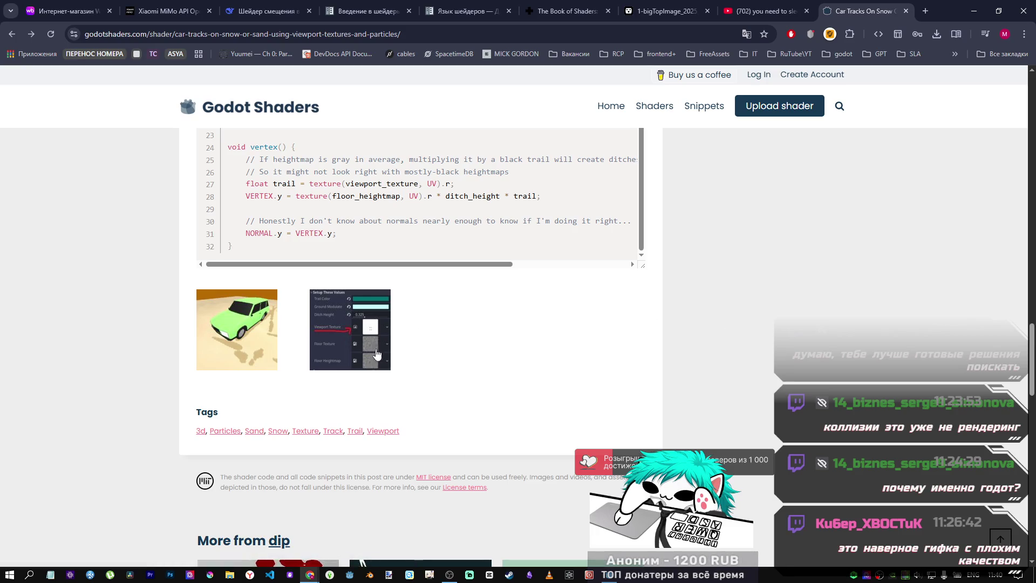
click(374, 347)
click(767, 306)
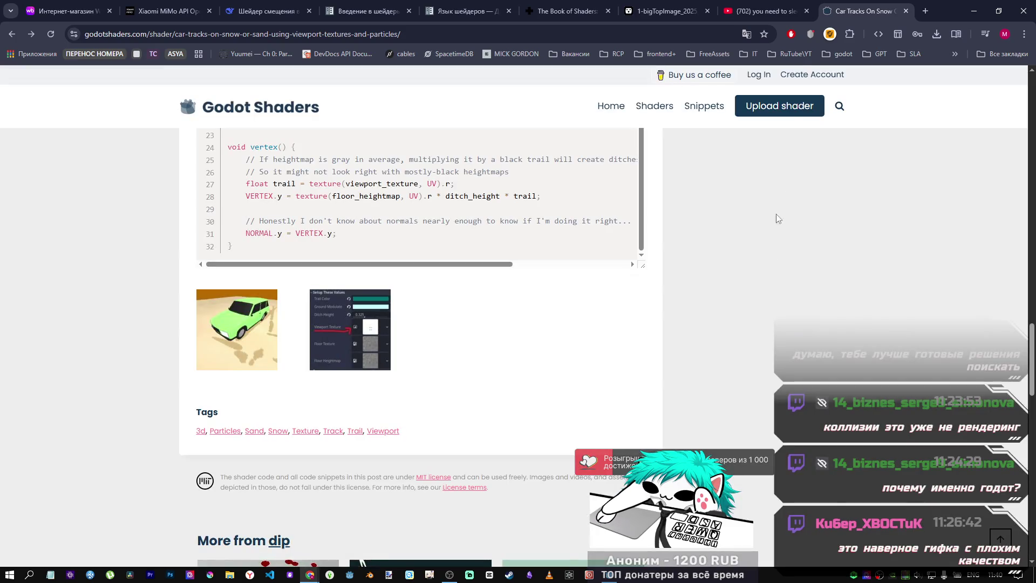
mouse_move(309, 572)
click(370, 535)
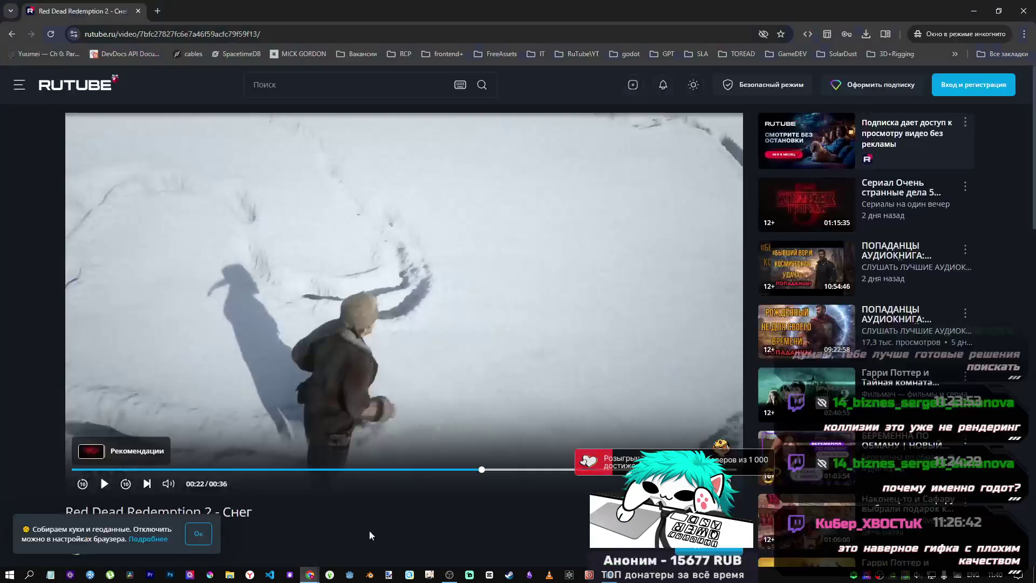
Play the RuTube Red Dead Redemption 2 snow clip, pause at 0:24, and return to the car-tracks page.
click(533, 335)
click(486, 378)
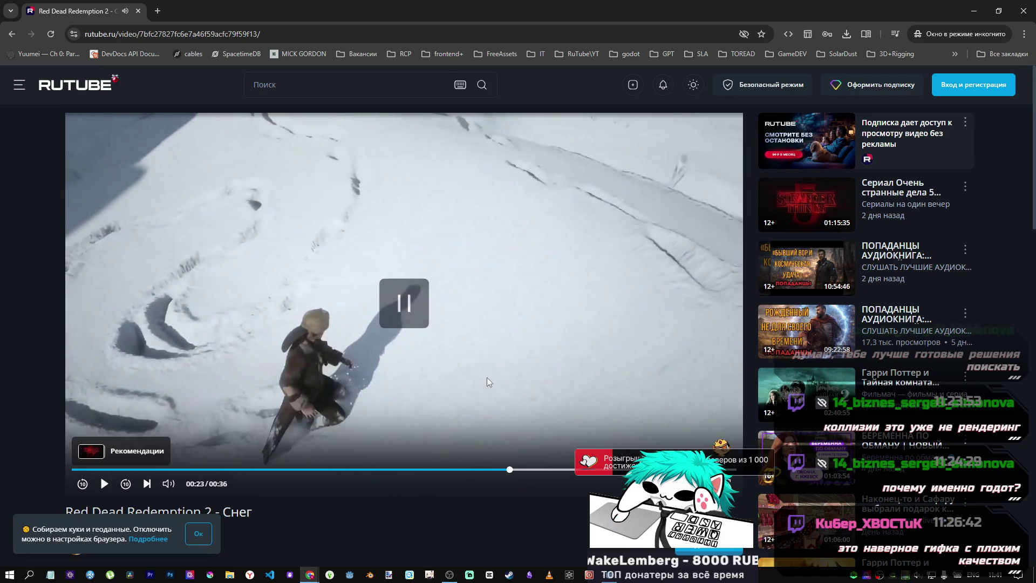
click(425, 399)
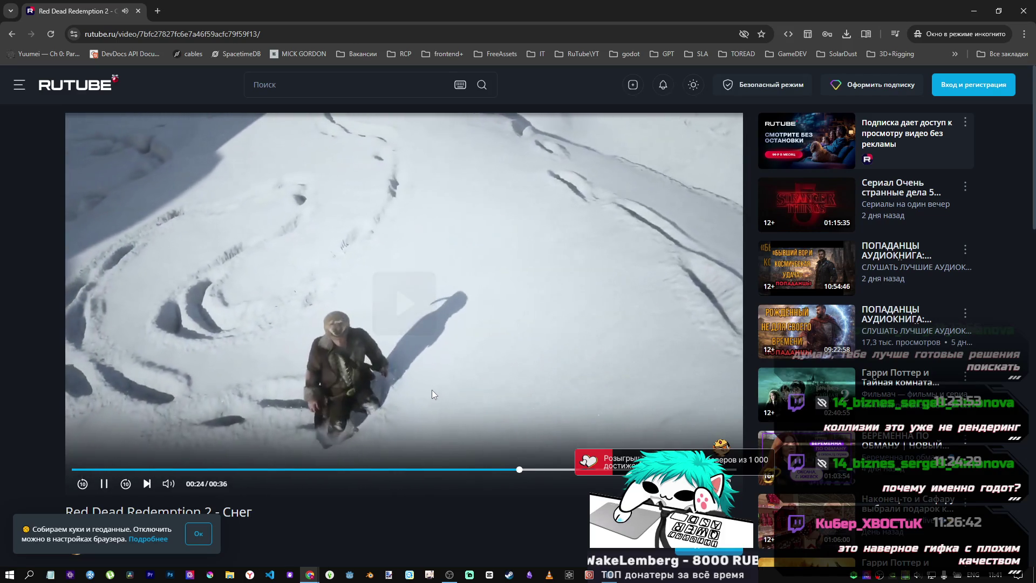
click(431, 389)
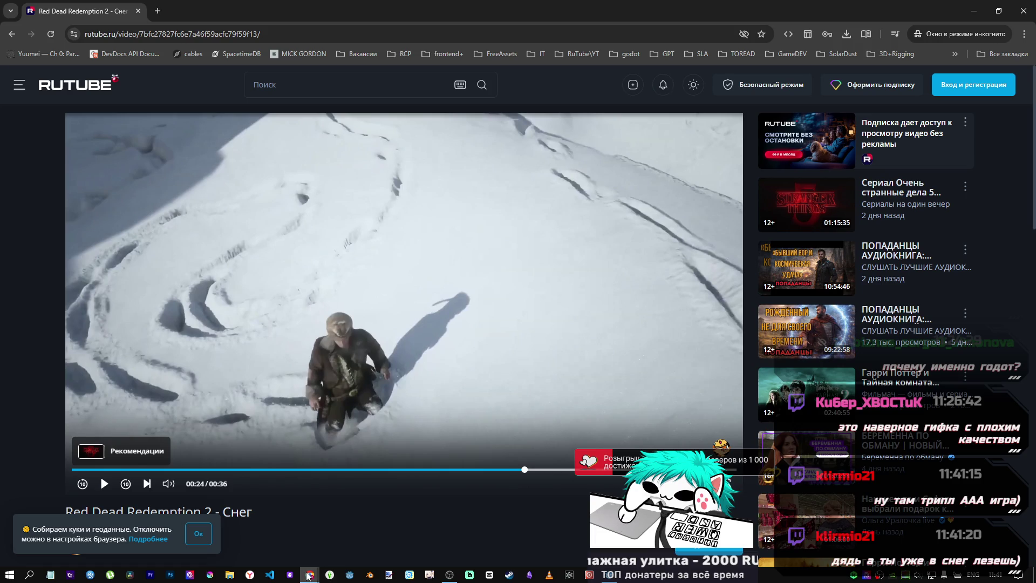
mouse_move(308, 571)
click(249, 526)
Enlarge the car-tracks preview screenshots, flip between them, and close the viewer.
scroll(406, 377, down, 4)
scroll(405, 380, up, 5)
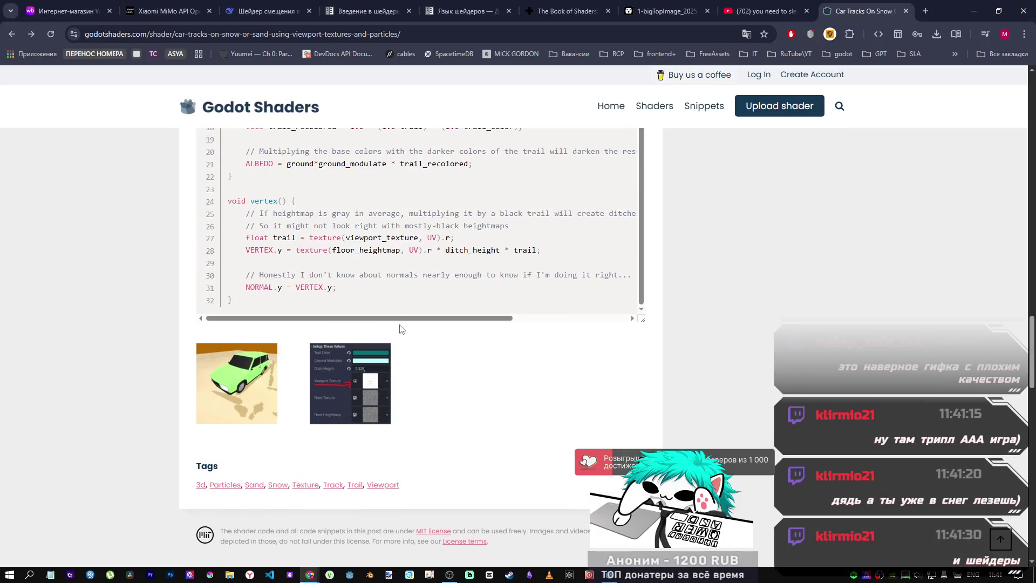
click(256, 414)
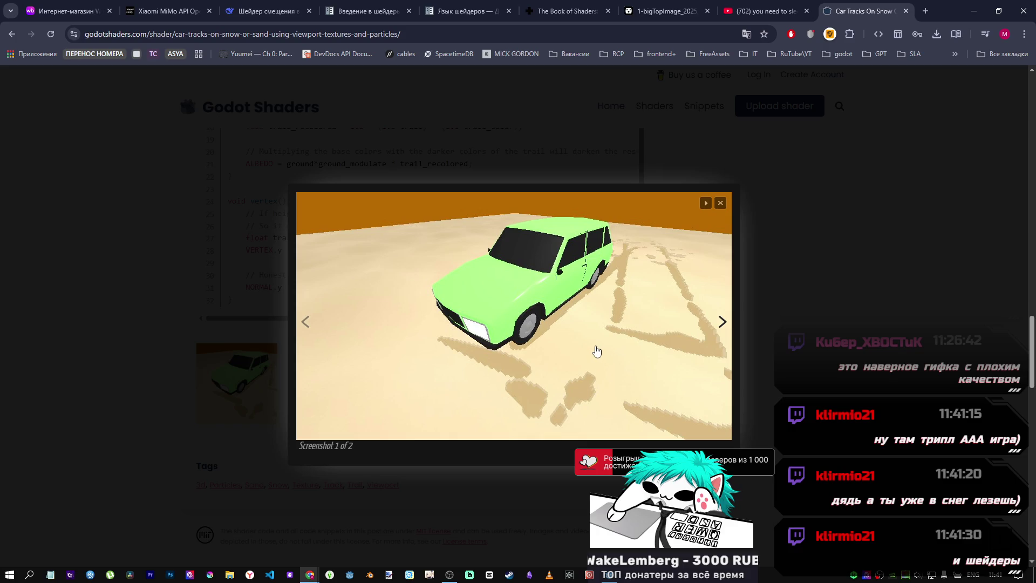
click(723, 318)
click(452, 322)
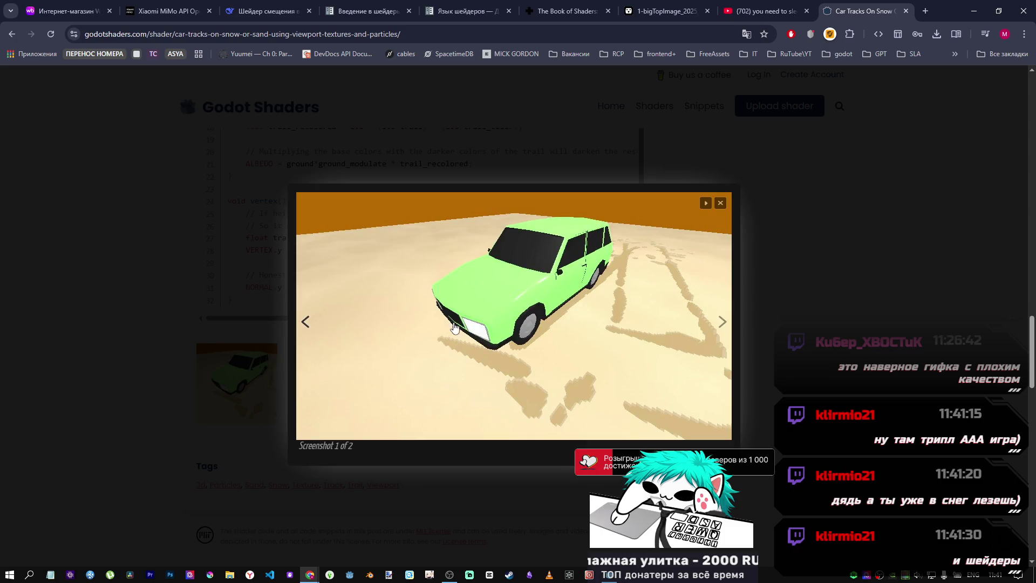
click(737, 321)
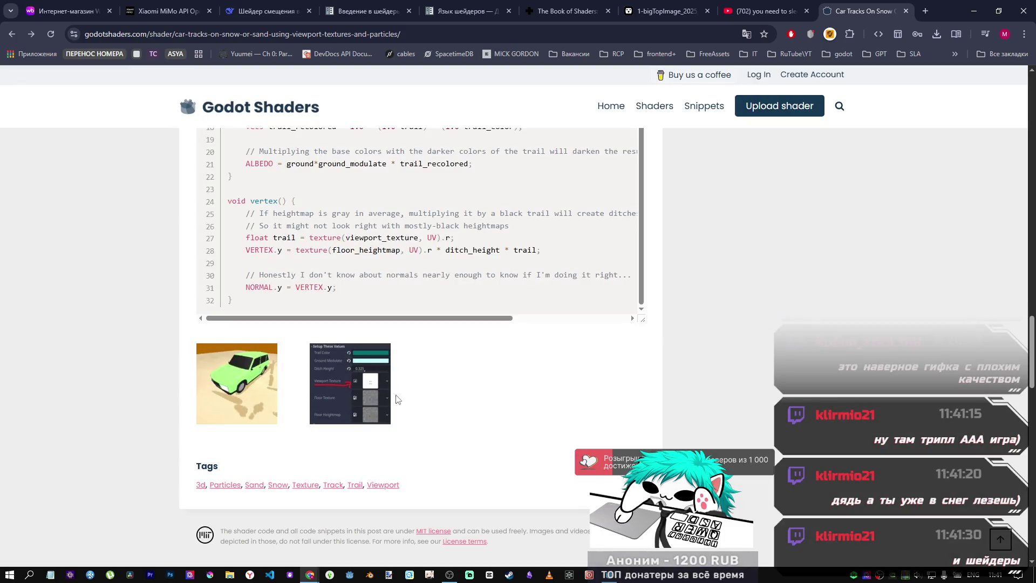
Scroll through the end of the vertex code, then bring back the RuTube snow clip paused at 0:24.
scroll(399, 398, up, 5)
scroll(401, 400, up, 5)
scroll(410, 367, down, 9)
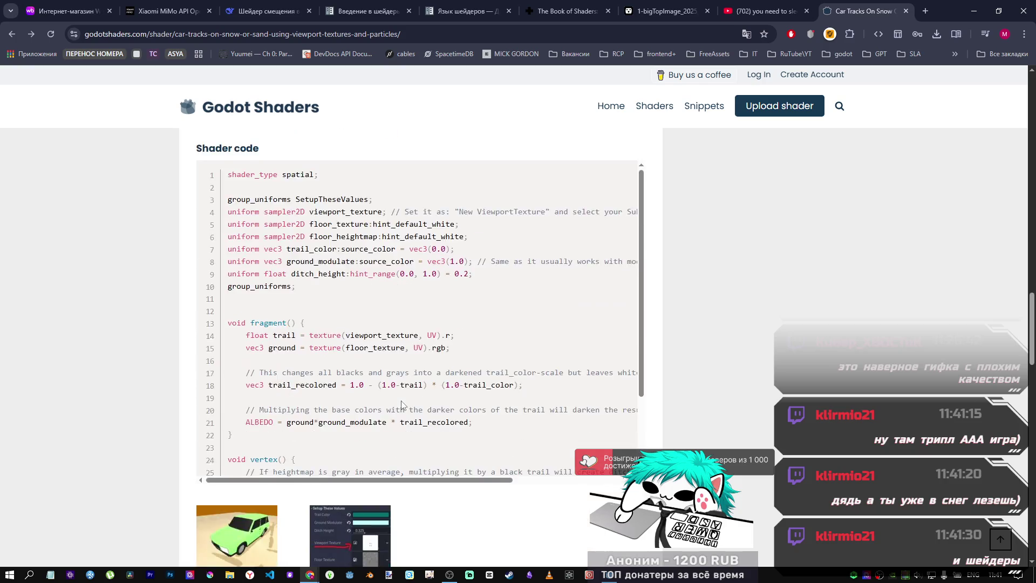
scroll(455, 296, down, 2)
scroll(455, 296, down, 2)
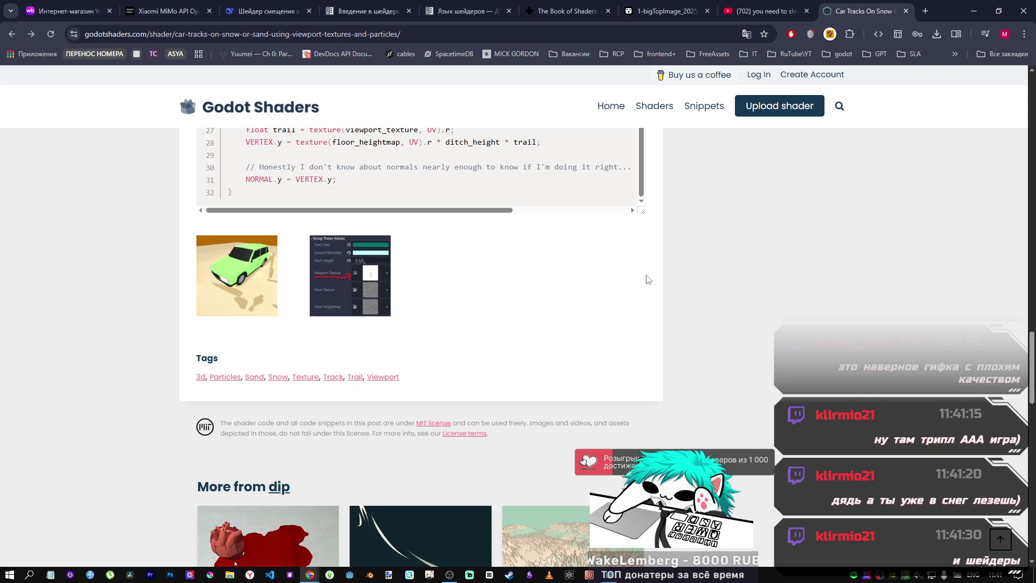
mouse_move(310, 574)
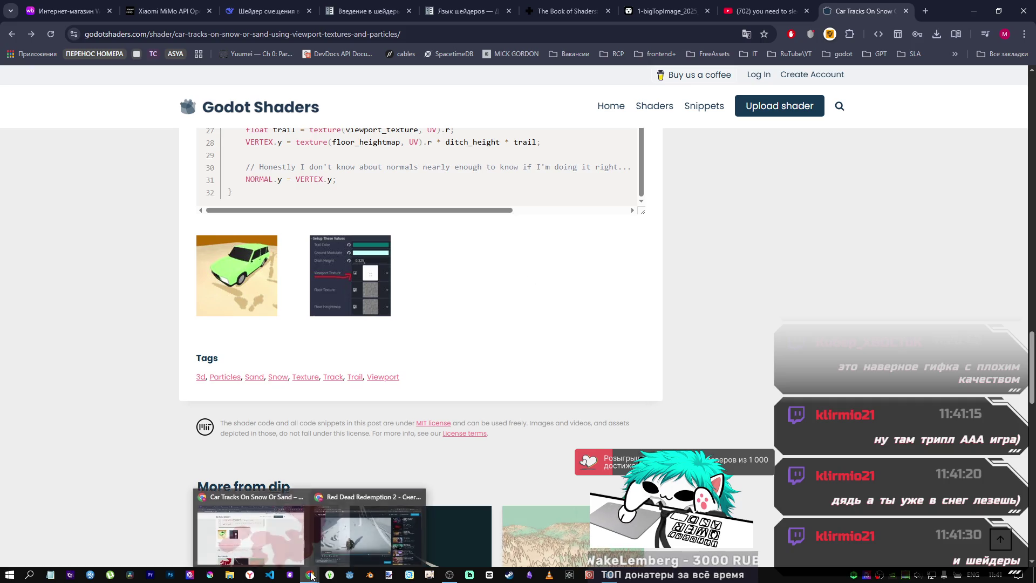
click(373, 531)
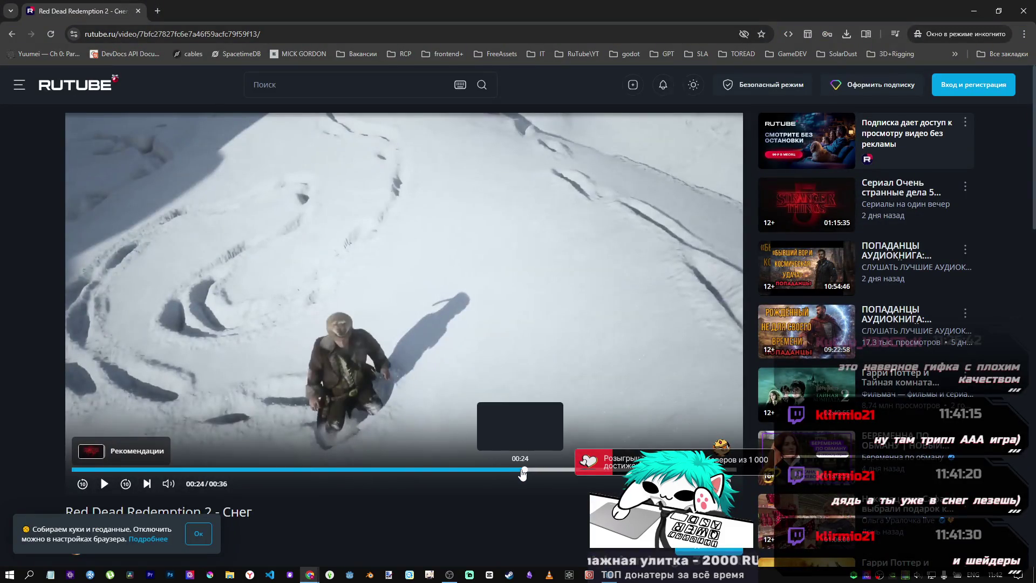
Scrub the RuTube snow clip back from 00:24 to 00:20.
click(520, 470)
click(516, 470)
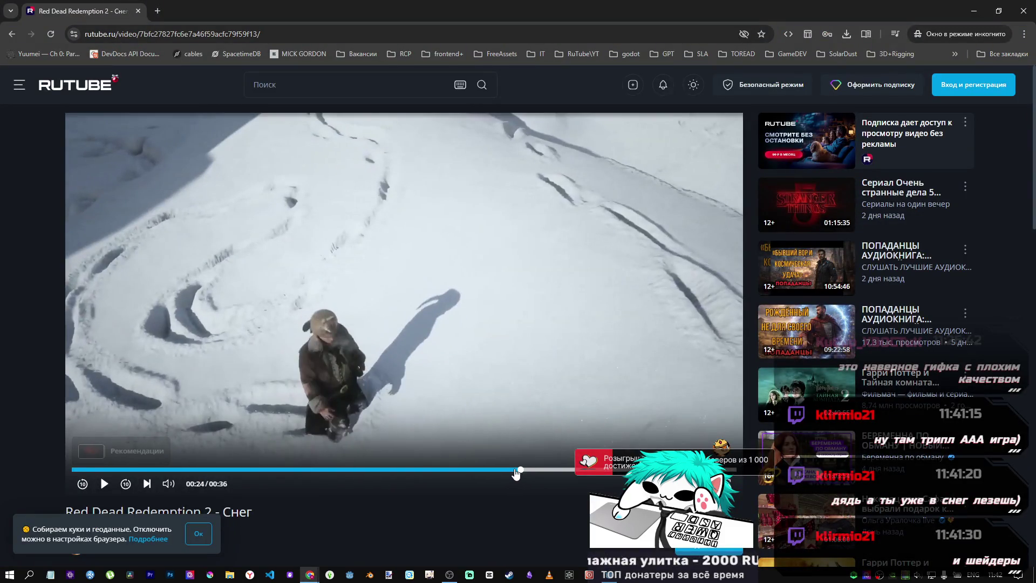
click(512, 470)
click(505, 470)
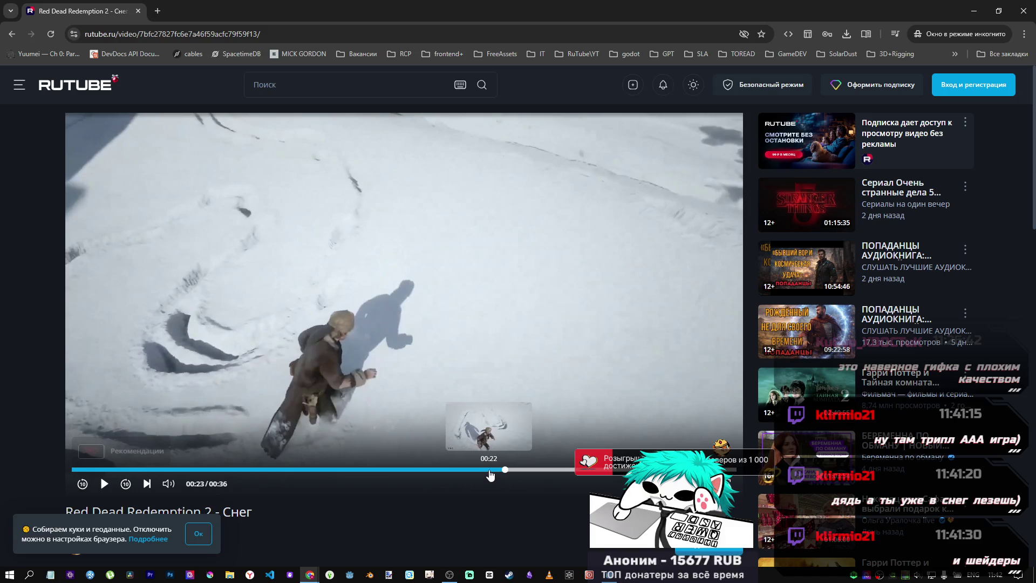
click(488, 470)
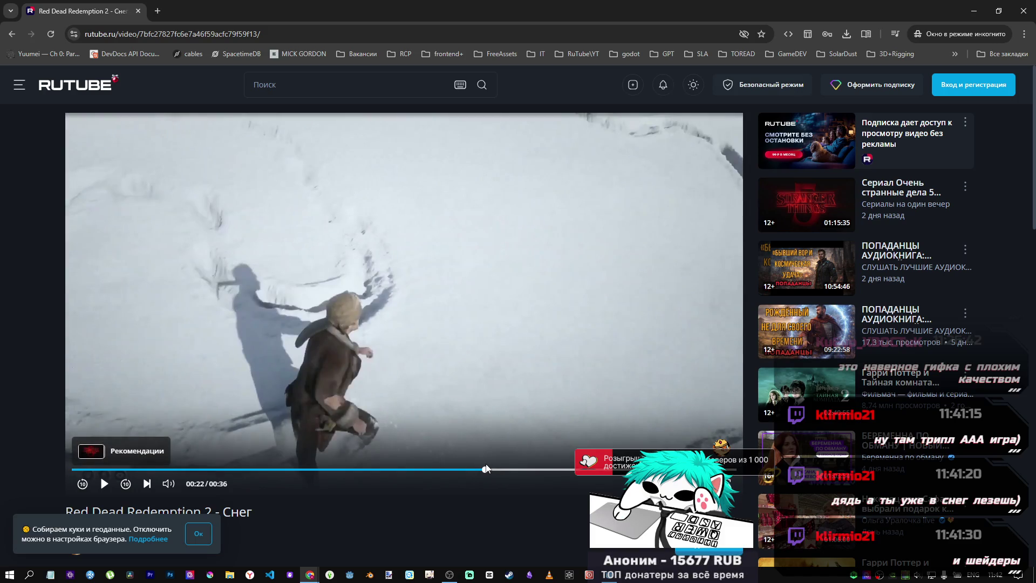
drag(489, 474, 463, 473)
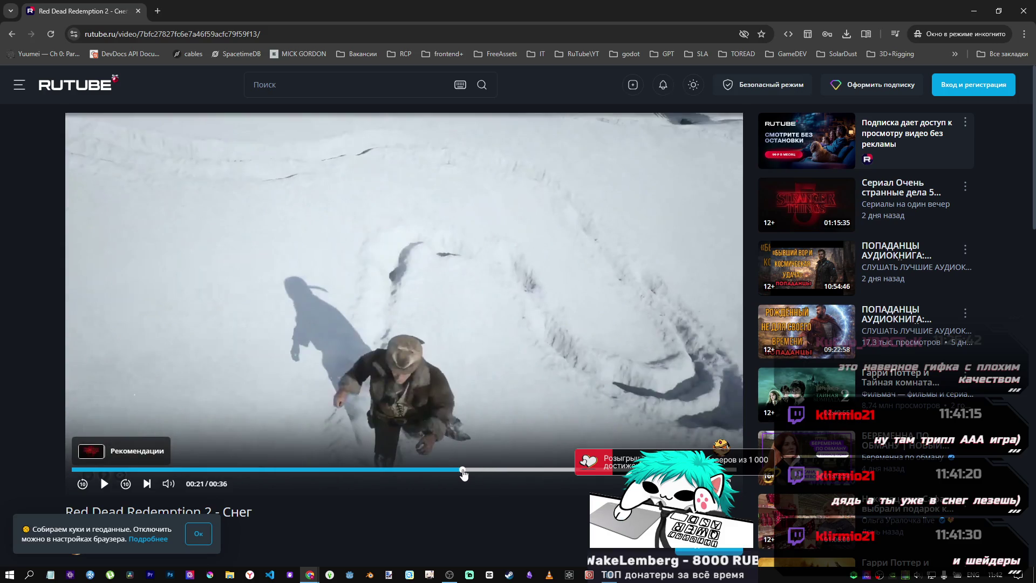
click(457, 473)
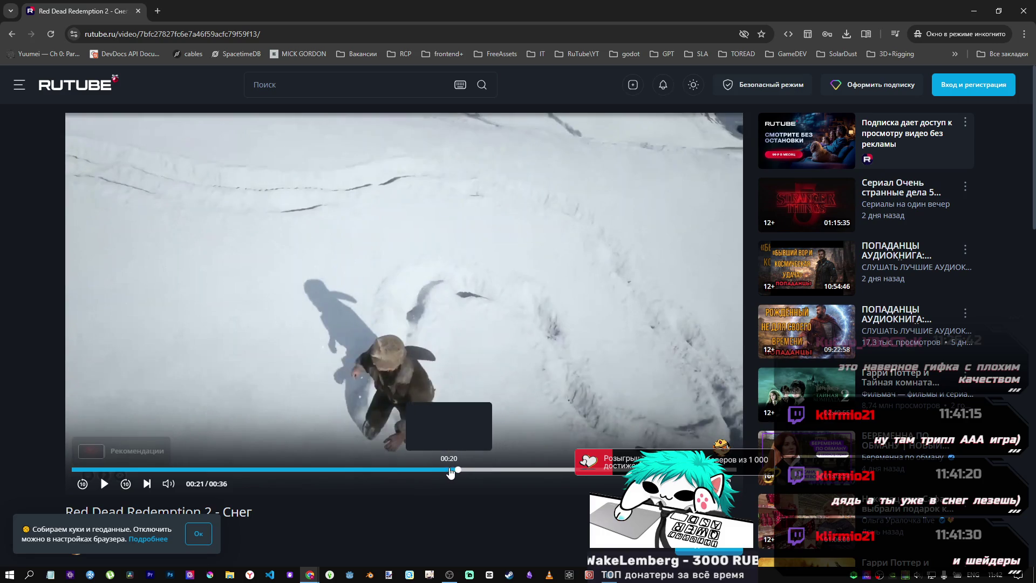
click(437, 472)
Scrub forward to 00:24, back to 00:19, and settle on 00:21 of the trampled snow.
click(463, 472)
click(489, 474)
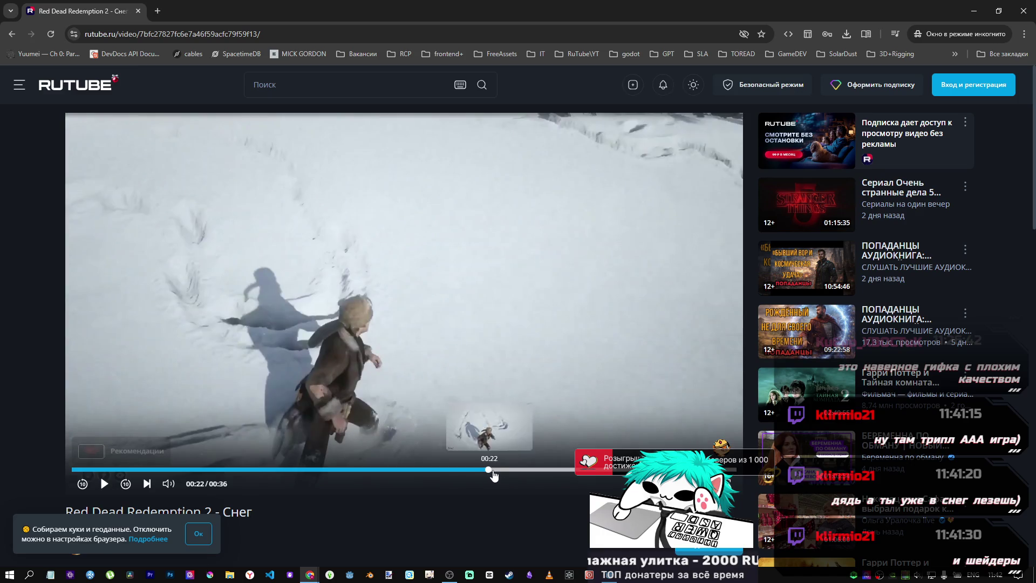
click(497, 473)
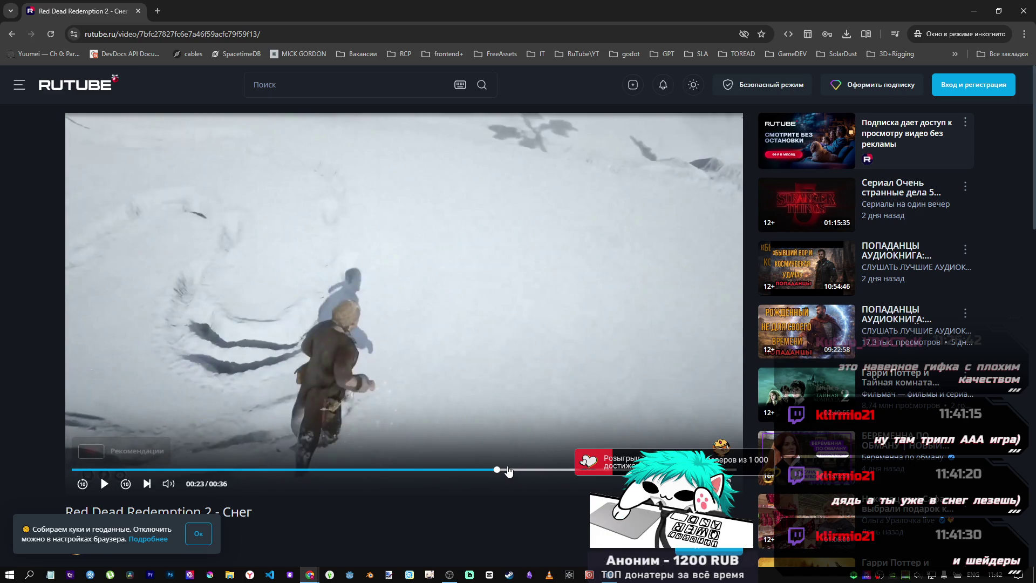
click(527, 472)
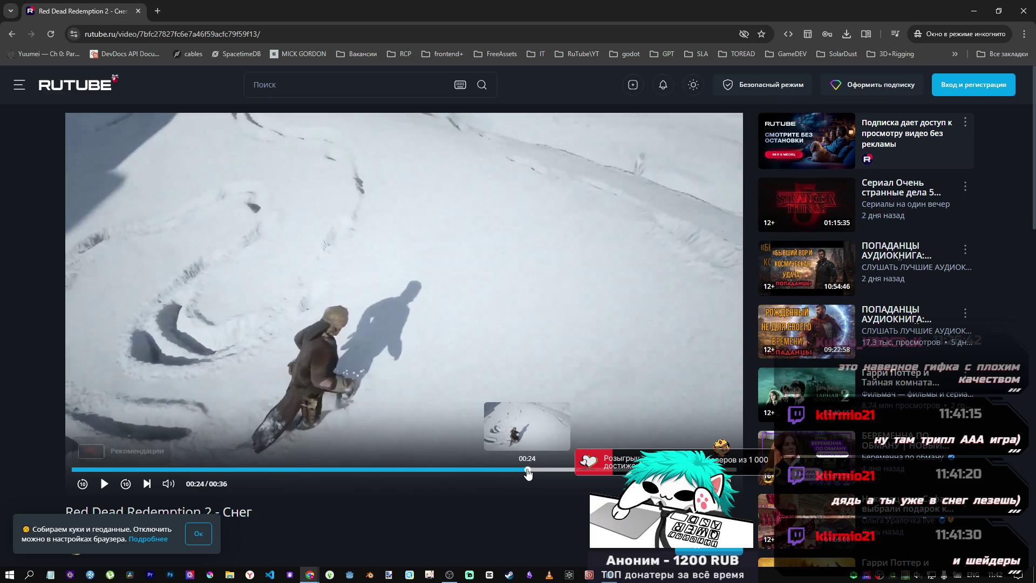
click(523, 472)
click(521, 472)
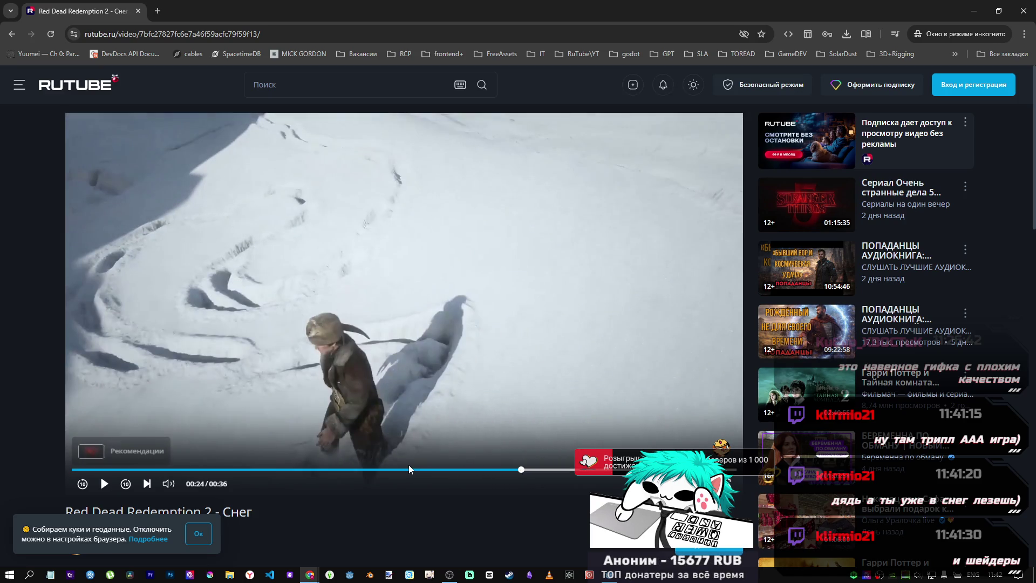
click(409, 469)
click(423, 472)
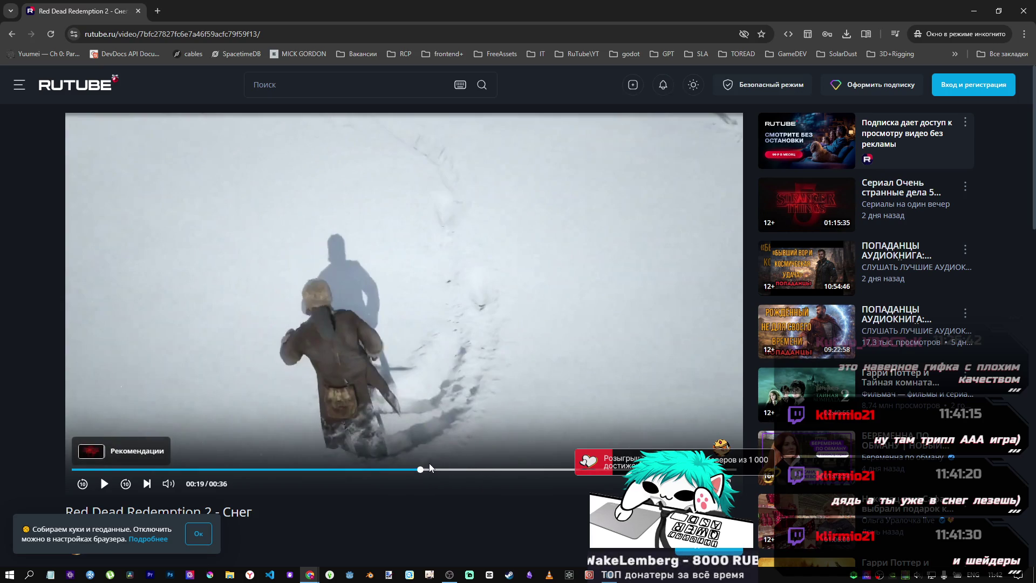
click(461, 471)
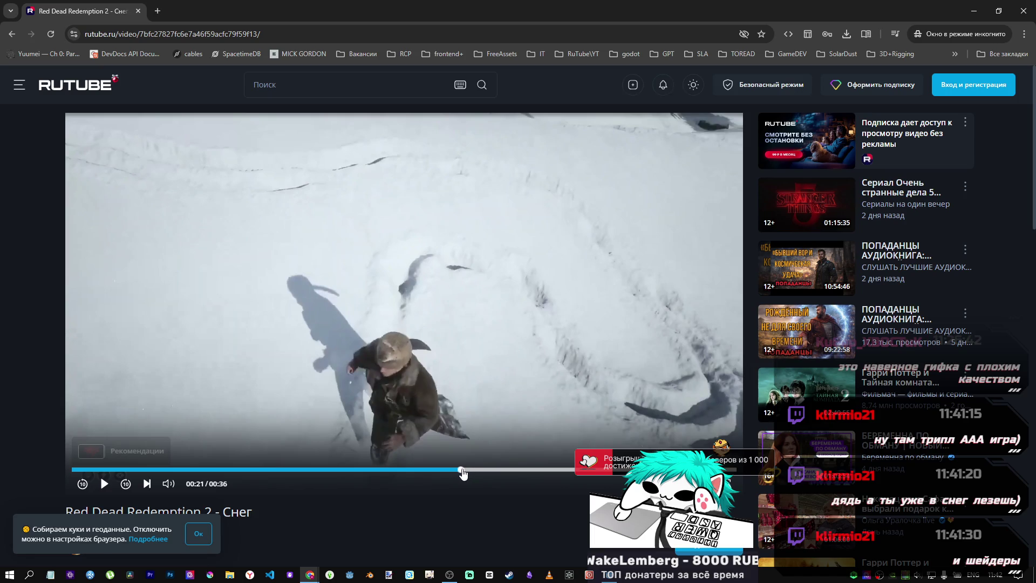
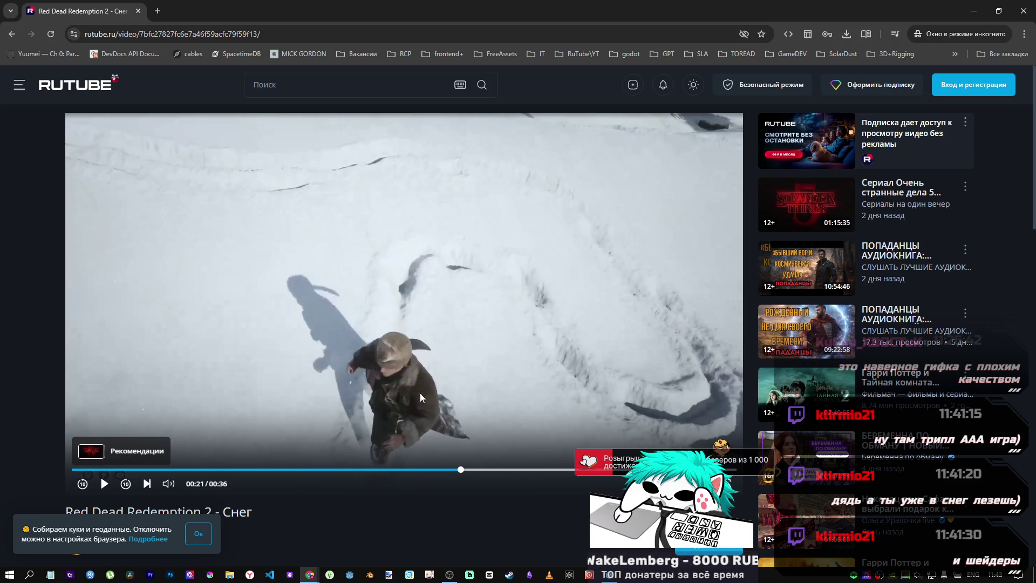
Bring the Godot snow-shader project forward, then the Godot Shaders car-tracks page in Chrome.
click(613, 575)
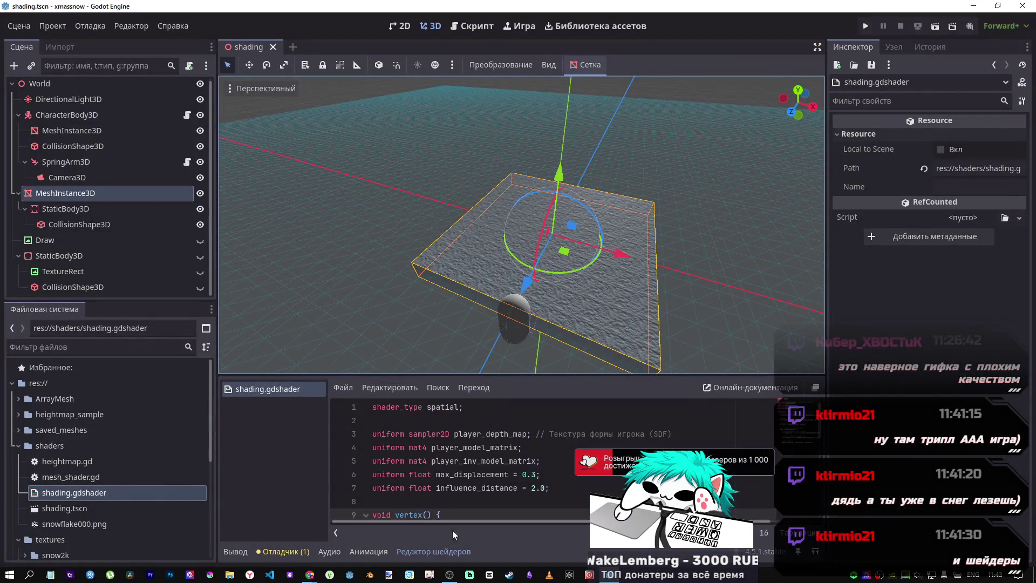
click(449, 574)
mouse_move(322, 573)
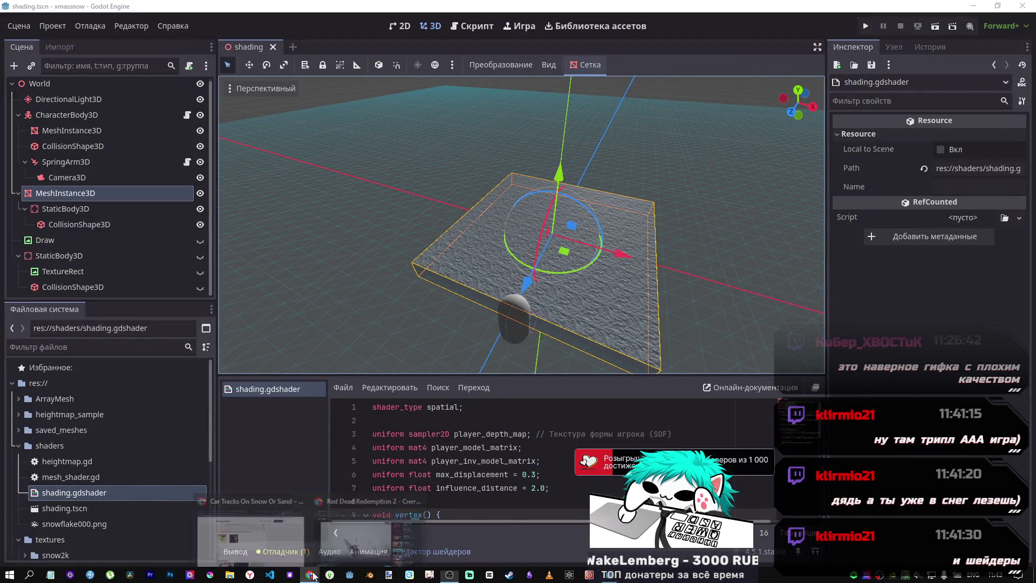
click(265, 528)
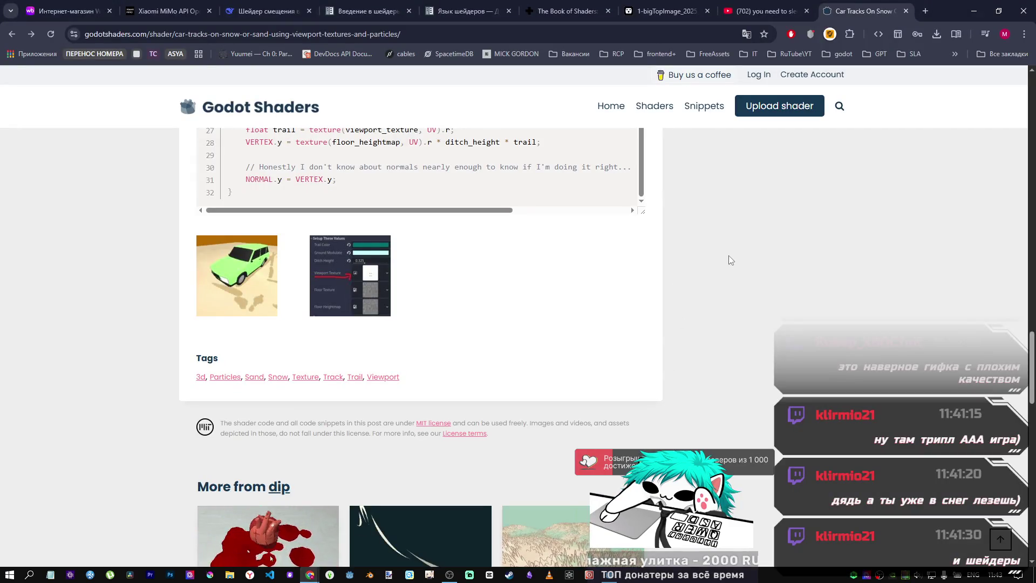
Scroll through the Car Tracks On Snow Or Sand shader page to read its description.
scroll(728, 253, up, 7)
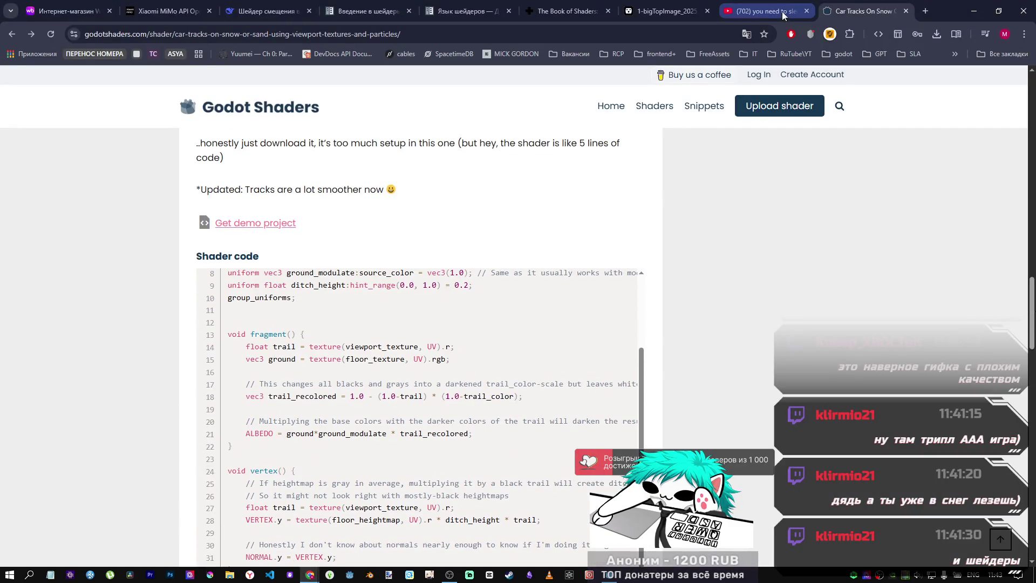
scroll(496, 317, up, 2)
scroll(496, 318, up, 15)
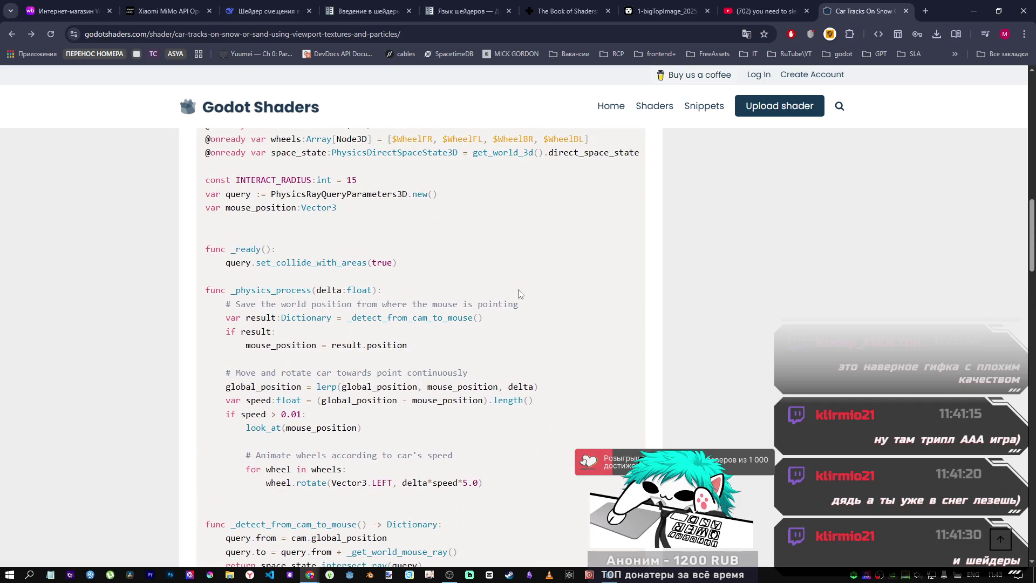
scroll(535, 353, down, 20)
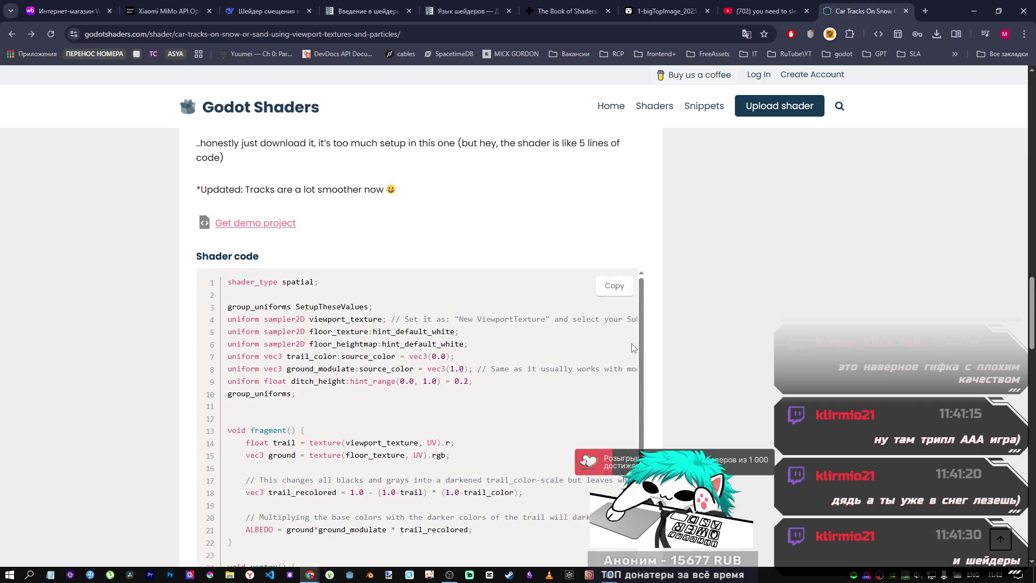
scroll(621, 340, up, 15)
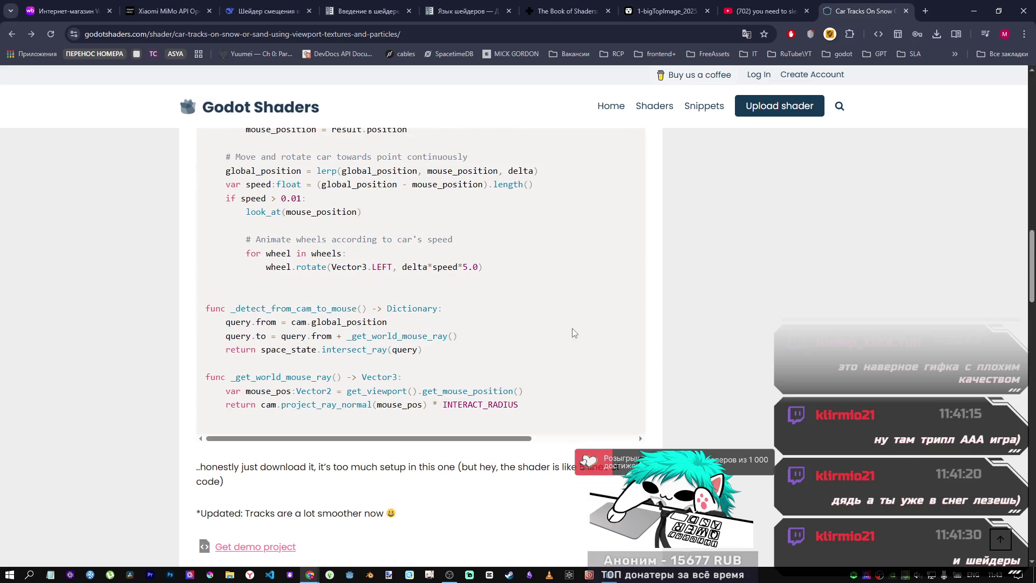
scroll(563, 337, down, 5)
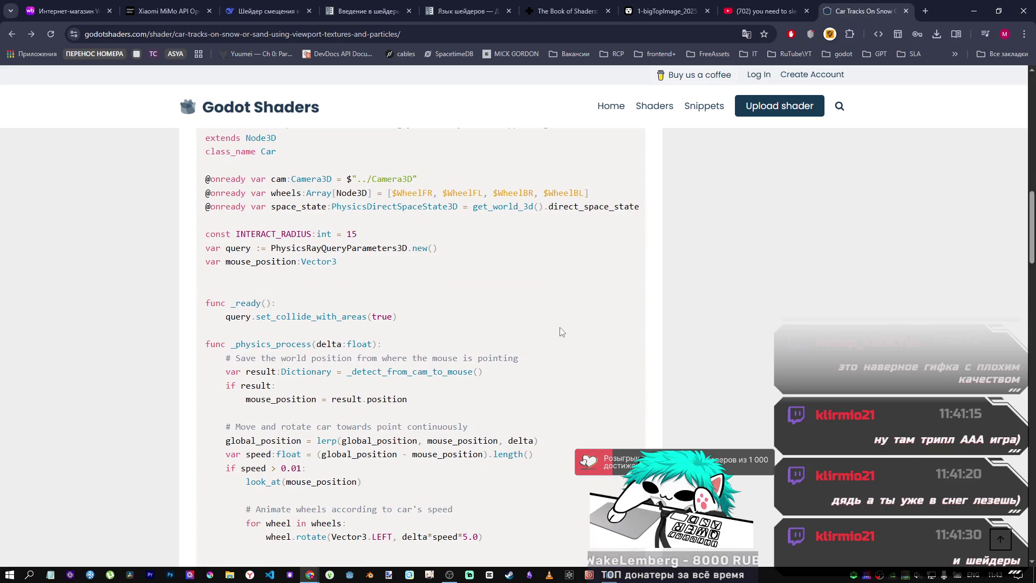
scroll(559, 317, up, 2)
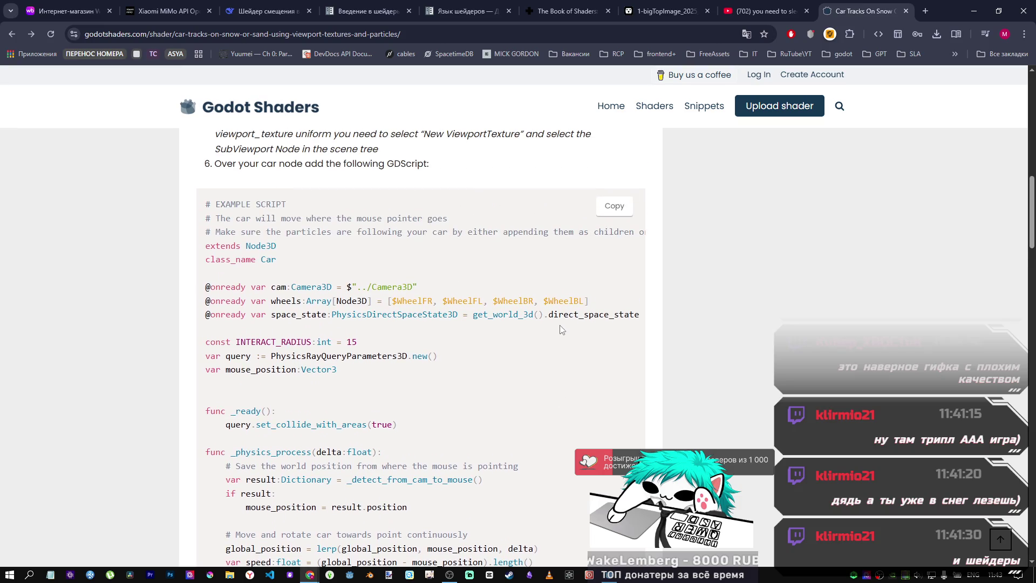
scroll(556, 326, down, 3)
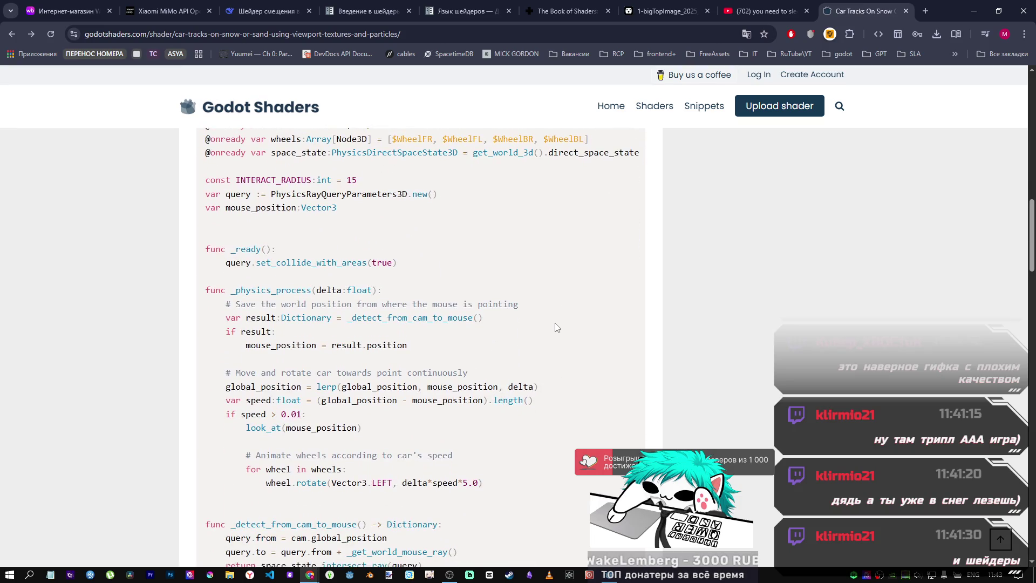
scroll(458, 327, up, 15)
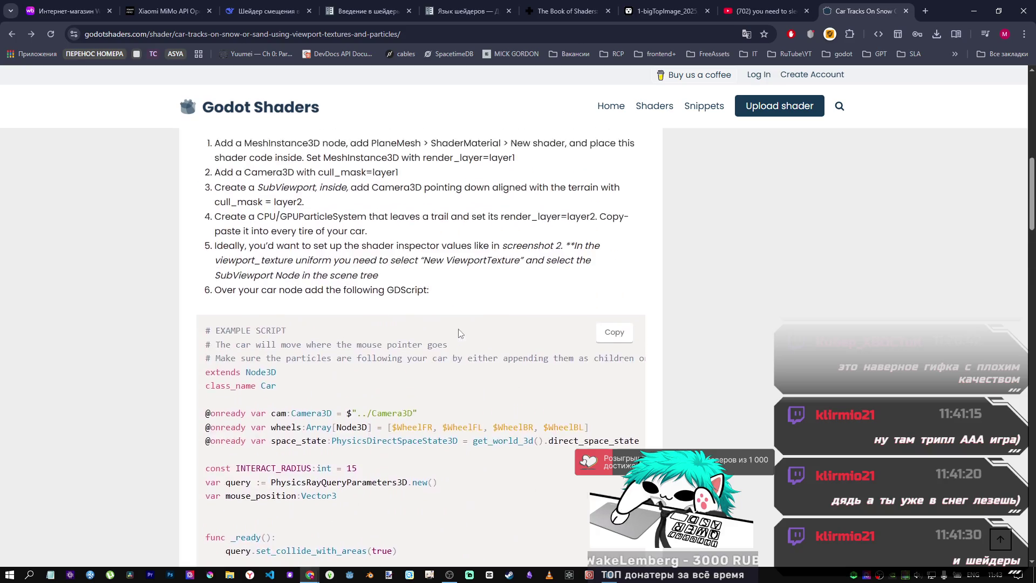
scroll(426, 327, down, 3)
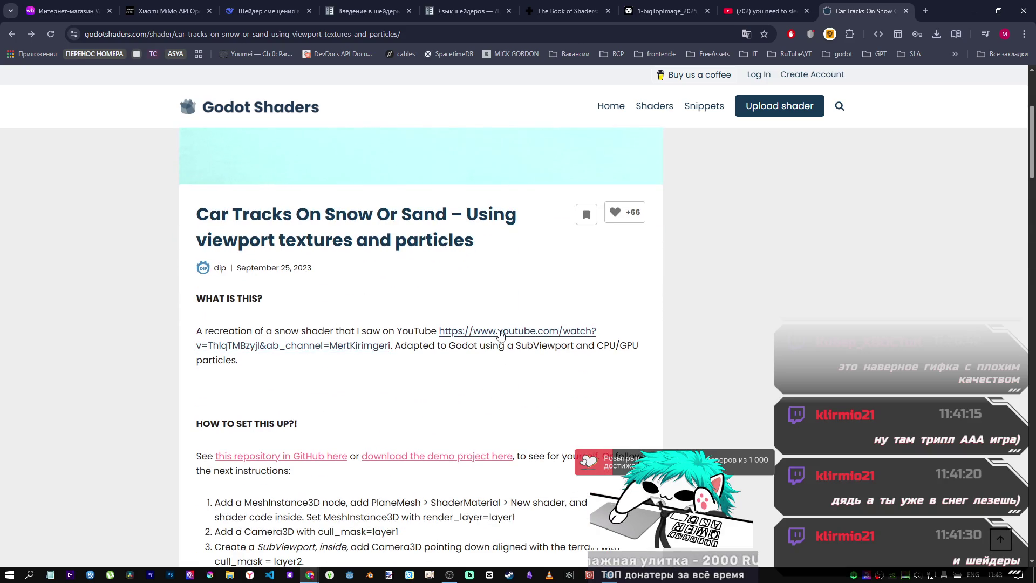
Open the linked YouTube snow video and GitHub repository in new tabs, viewing the video.
middle_click(500, 332)
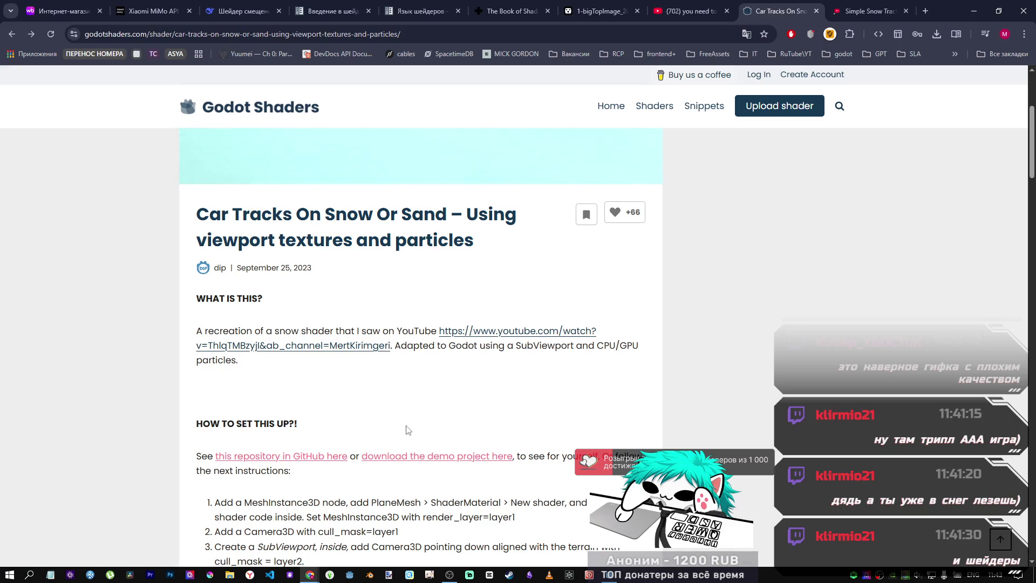
middle_click(270, 456)
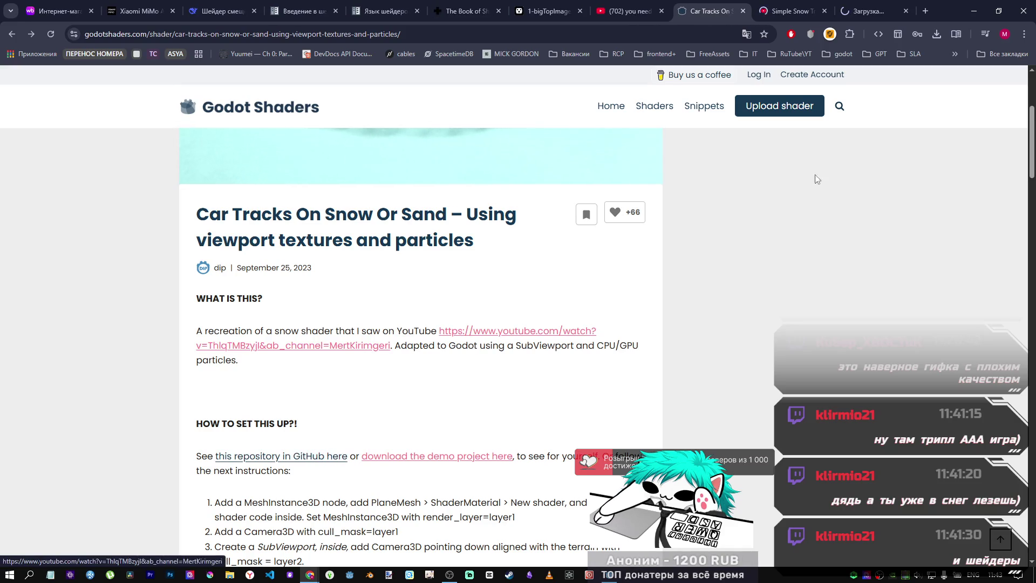
click(802, 16)
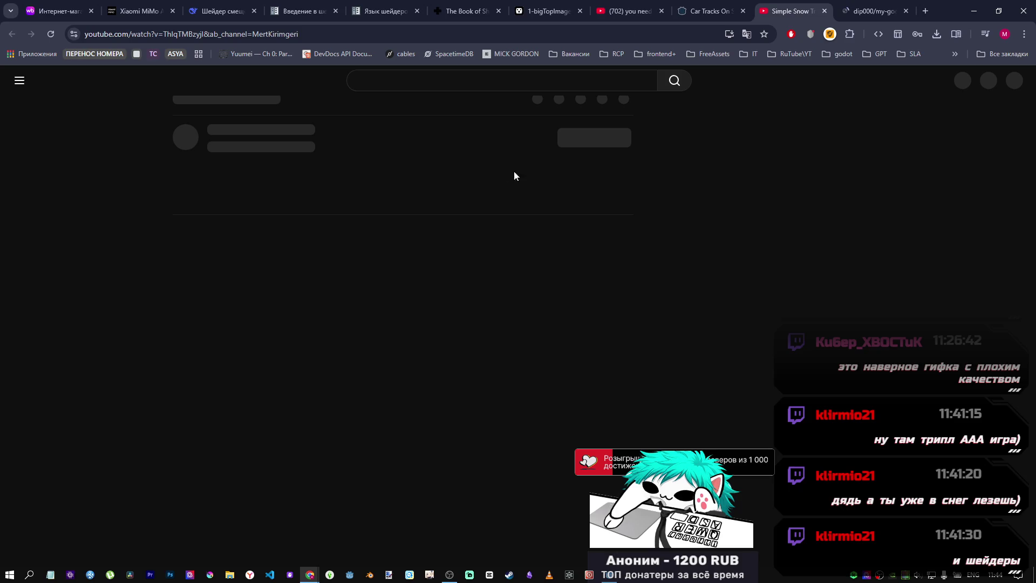
Reload the stalled video tab and skim the my-godotshaders repository README.
click(55, 31)
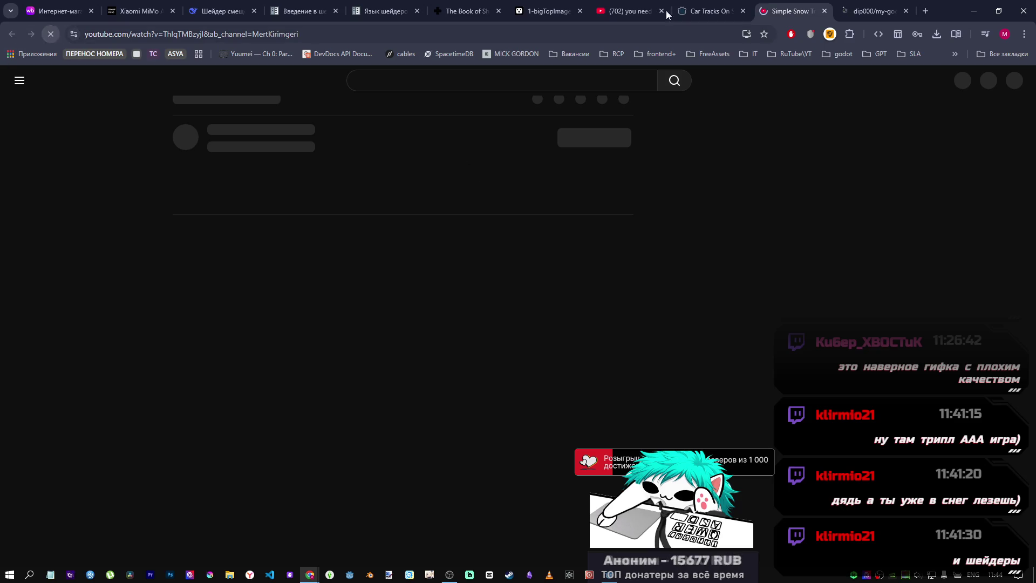
click(861, 11)
scroll(403, 333, down, 6)
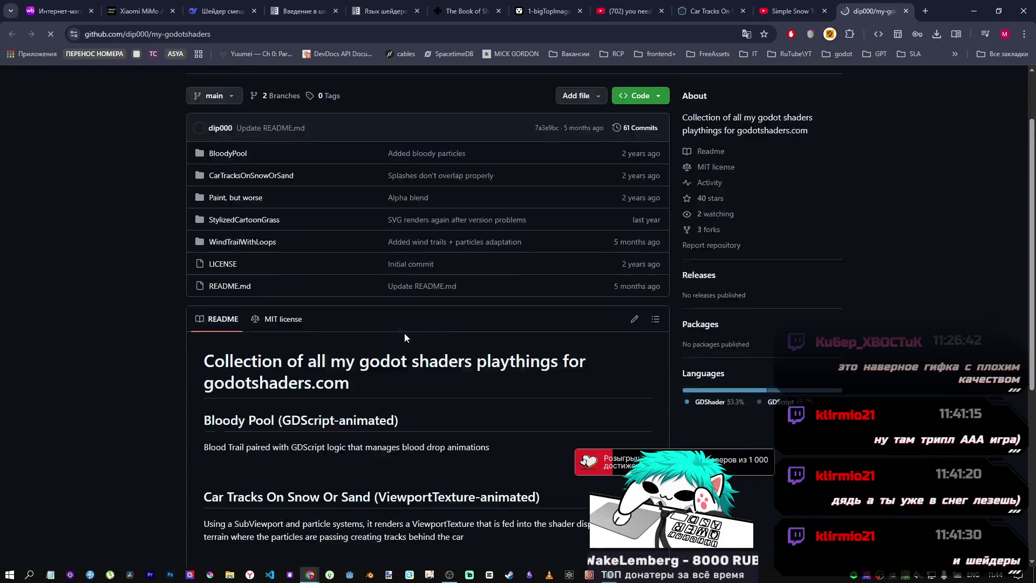
scroll(318, 333, down, 5)
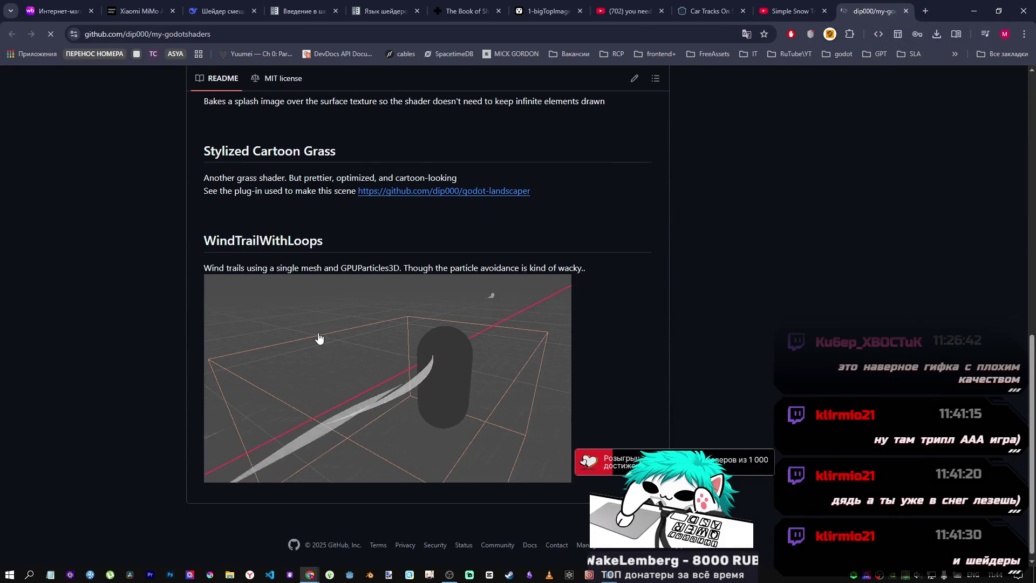
scroll(456, 342, up, 5)
scroll(458, 342, down, 6)
Open the CarTracksOnSnowOrSand folder listing, then return to the Simple Snow Tracks video.
scroll(443, 337, up, 12)
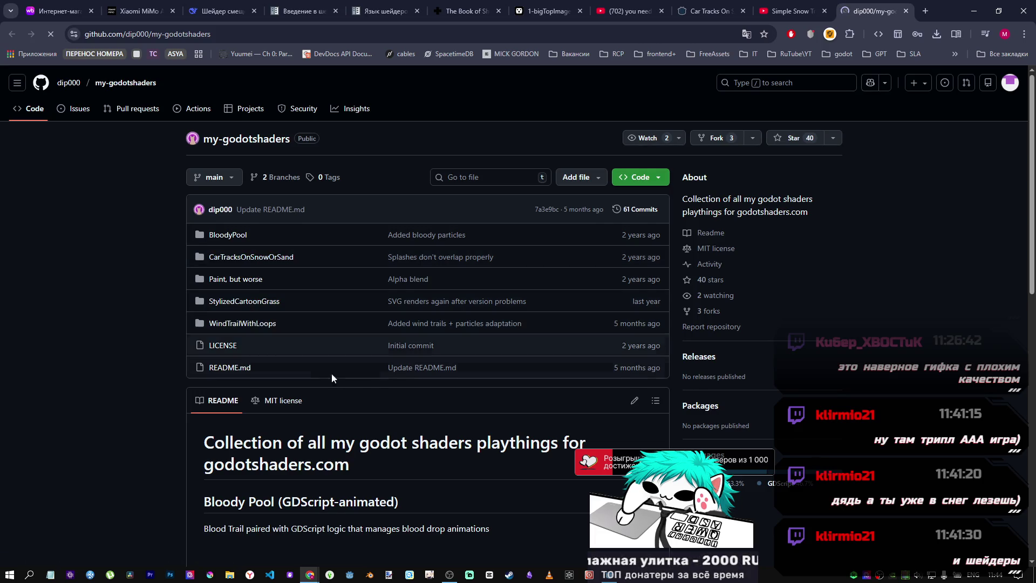
scroll(331, 373, down, 10)
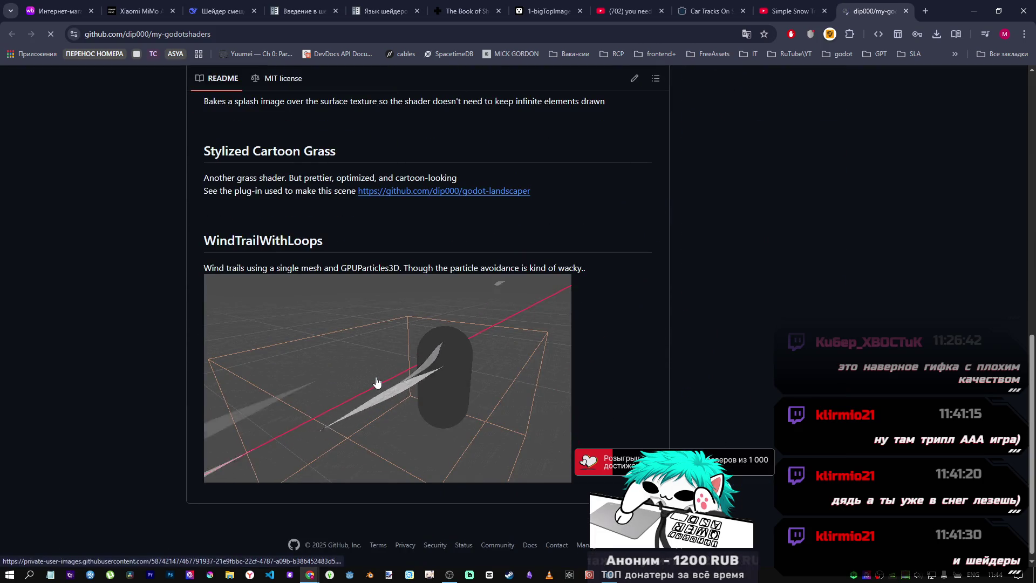
scroll(376, 378, up, 6)
scroll(323, 283, up, 5)
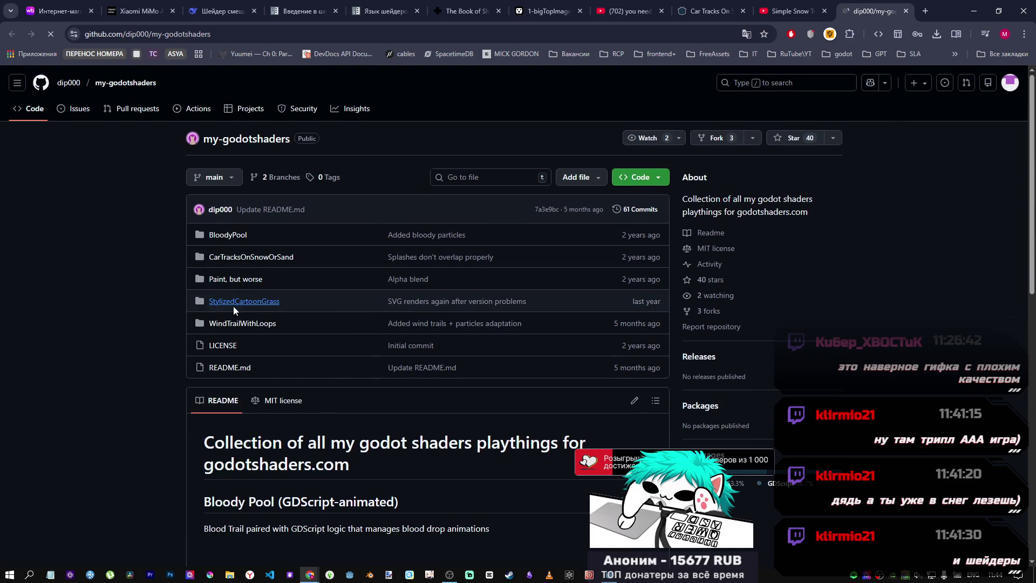
click(247, 258)
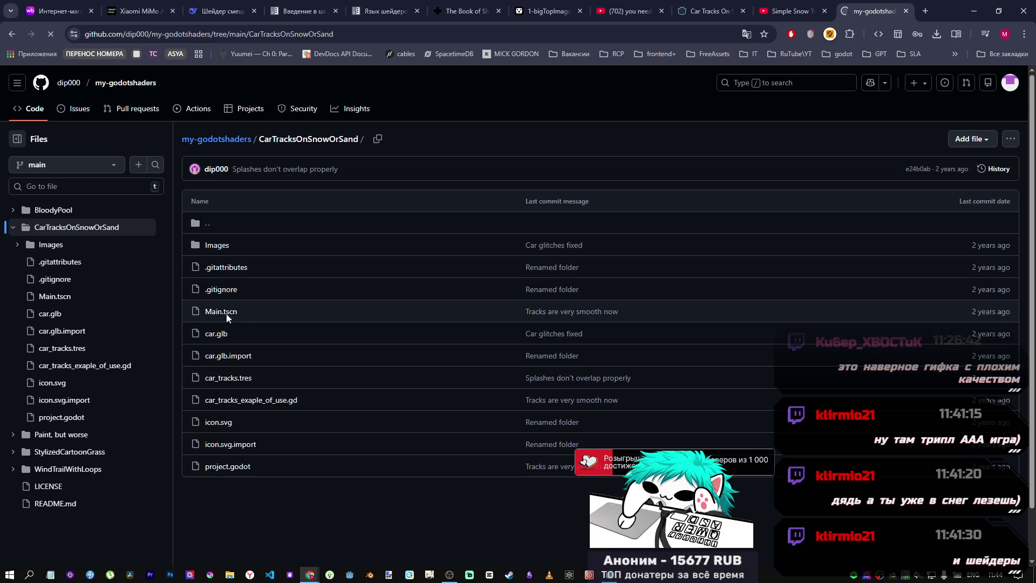
click(792, 11)
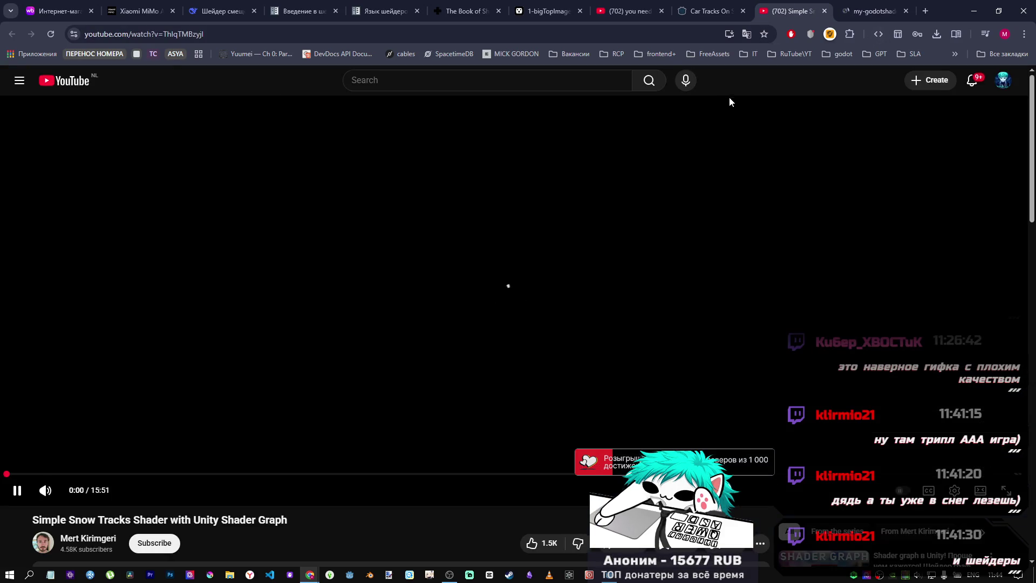
Seek the Simple Snow Tracks video to about 5:05 and pause on the Custom Function node.
mouse_move(186, 473)
mouse_down()
mouse_move(370, 476)
mouse_move(329, 473)
mouse_up()
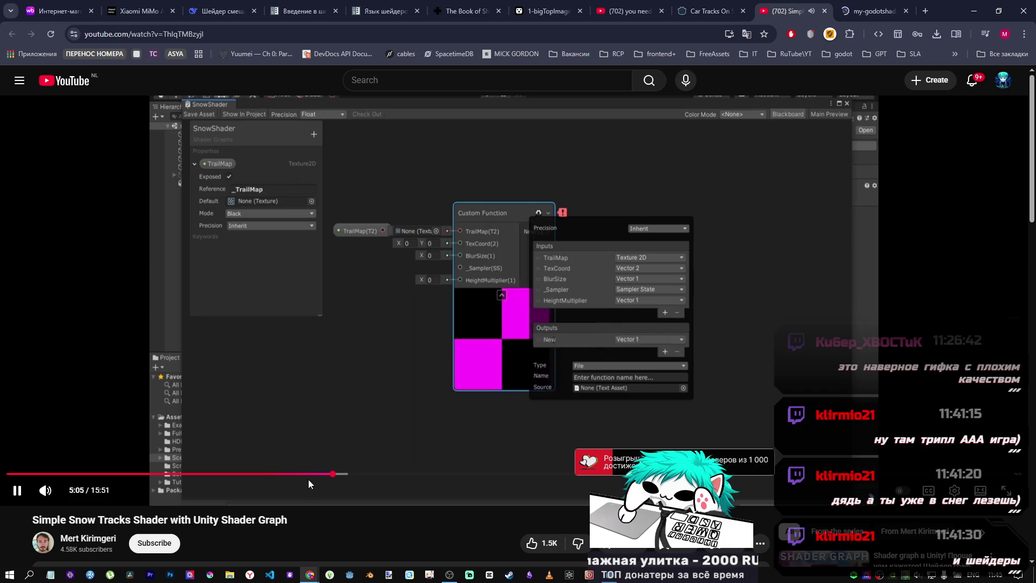
click(348, 390)
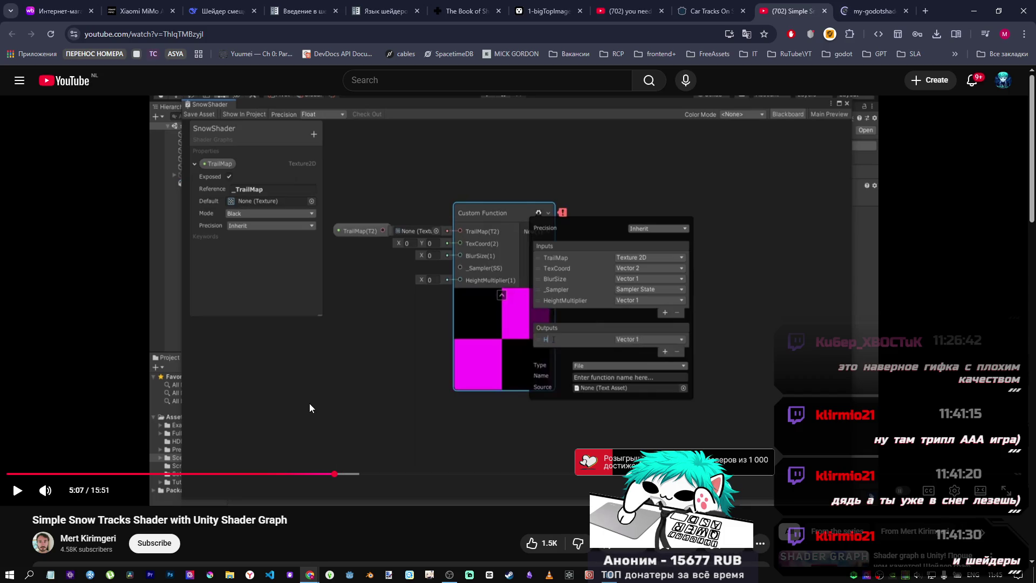
Play the video, pause on the mean_height code snippet, then resume playback.
click(354, 372)
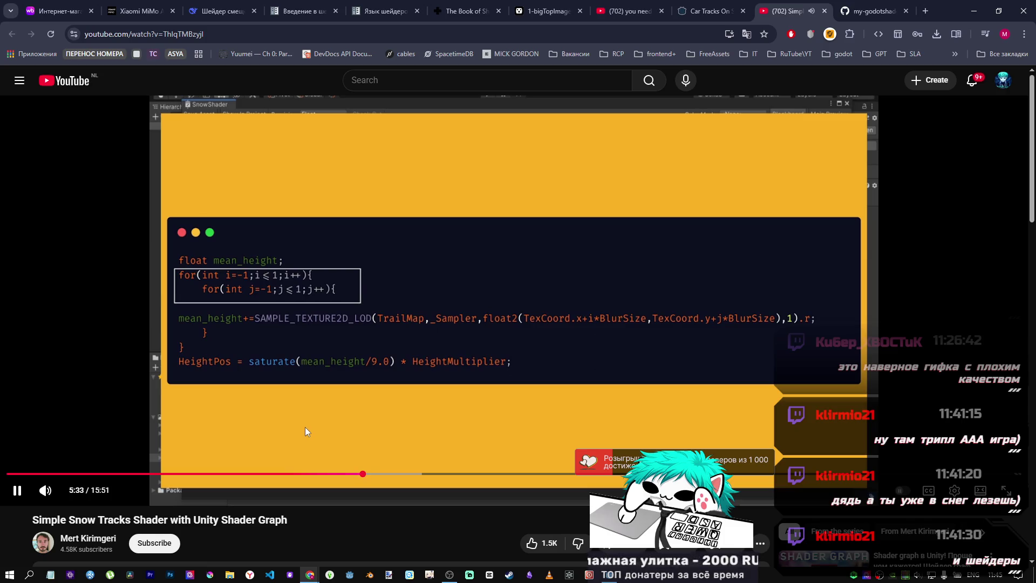
click(293, 398)
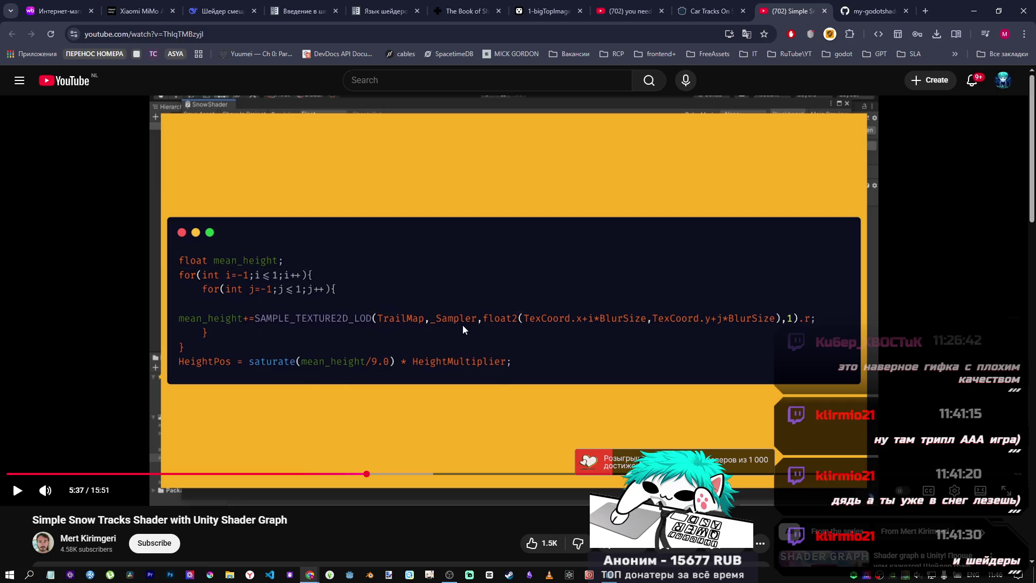
click(369, 394)
Jump through the video to 6:23 and 6:35, then on to 7:43.
drag(381, 473, 414, 474)
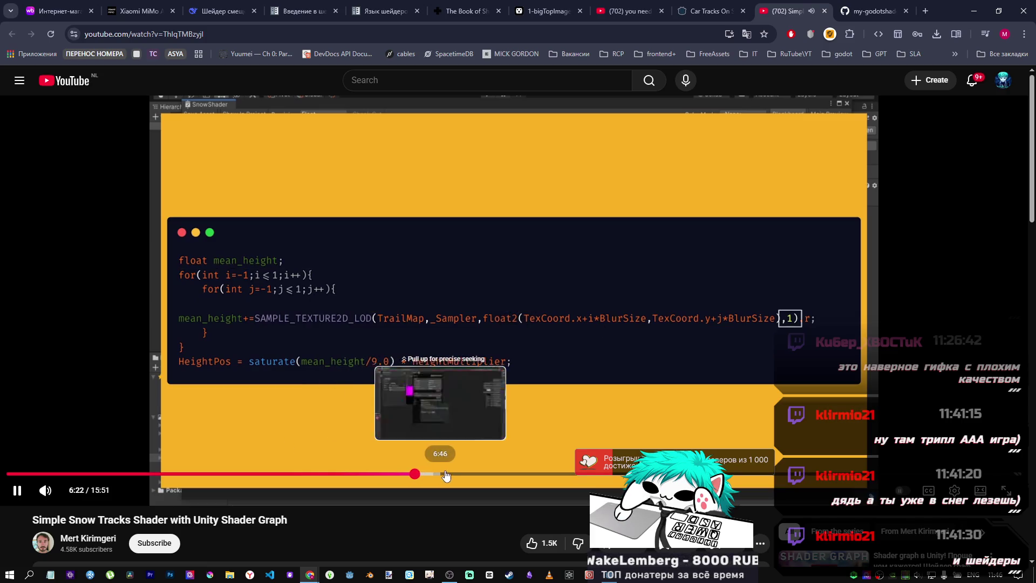
click(450, 467)
click(428, 473)
click(500, 474)
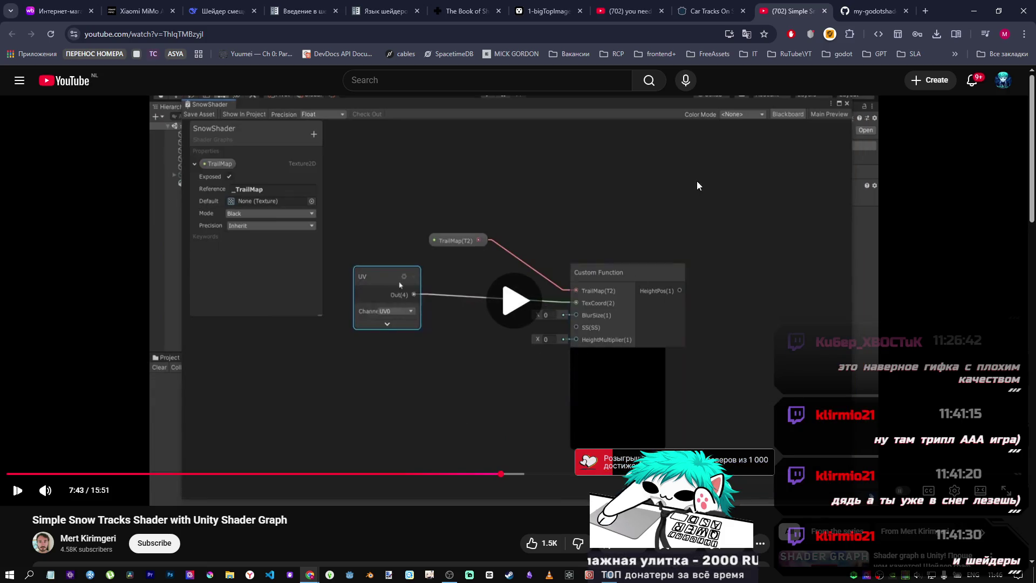
click(697, 185)
Read through The Book of Shaders chapters 03–04 on gl_FragCoord.
click(464, 12)
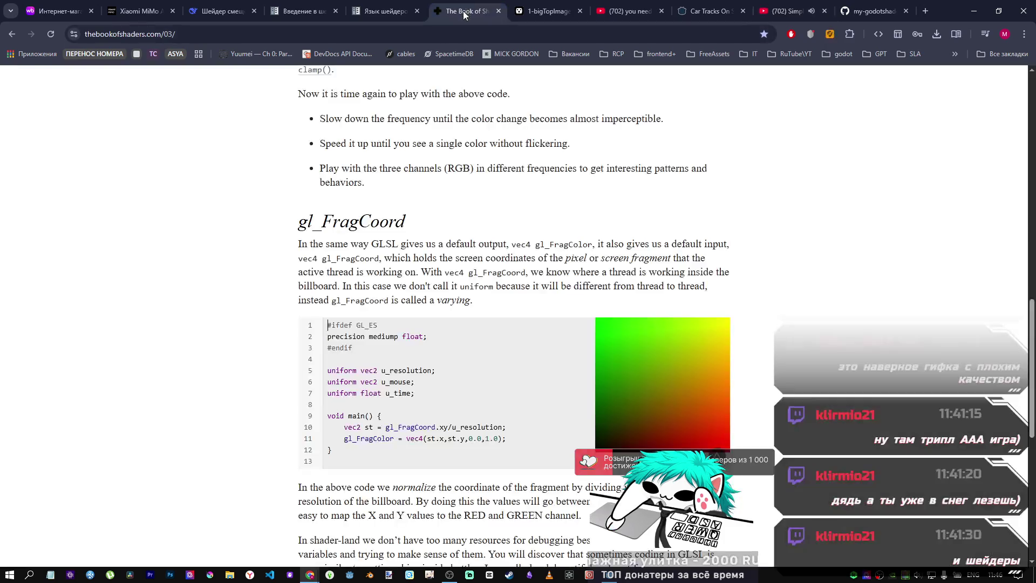
scroll(445, 325, down, 9)
scroll(472, 377, up, 7)
scroll(472, 378, down, 6)
scroll(473, 373, up, 15)
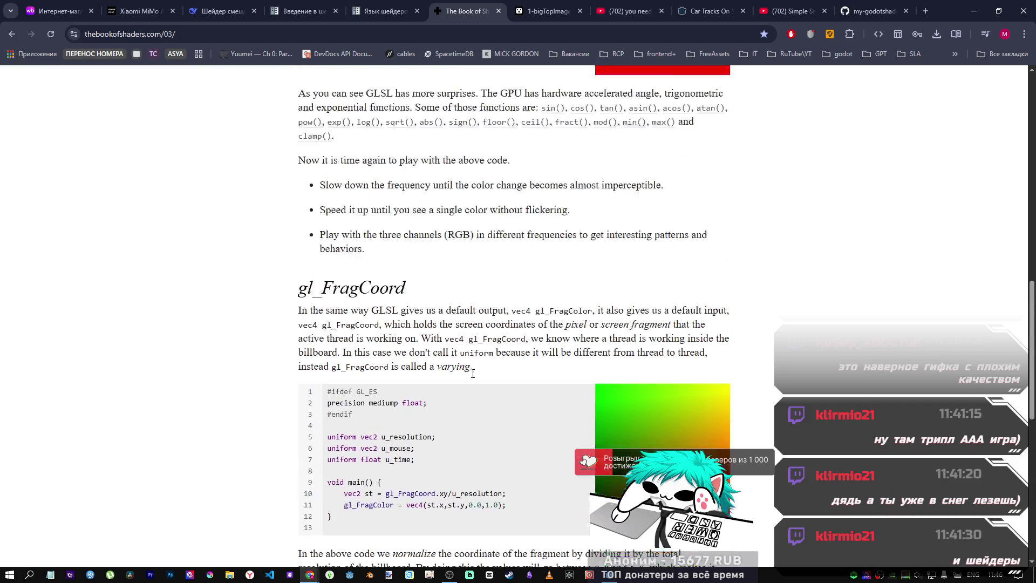
scroll(471, 374, down, 9)
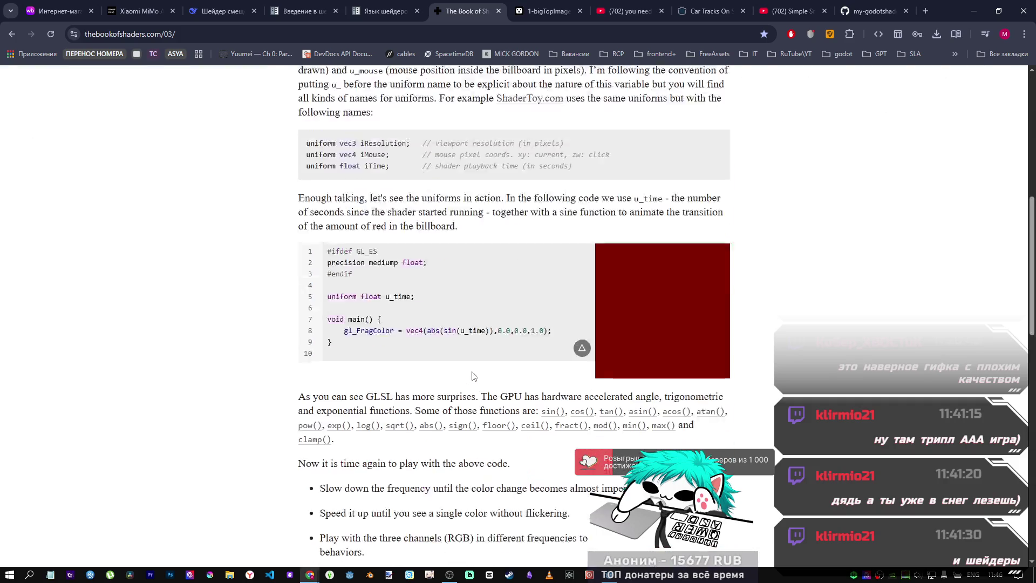
scroll(472, 374, down, 6)
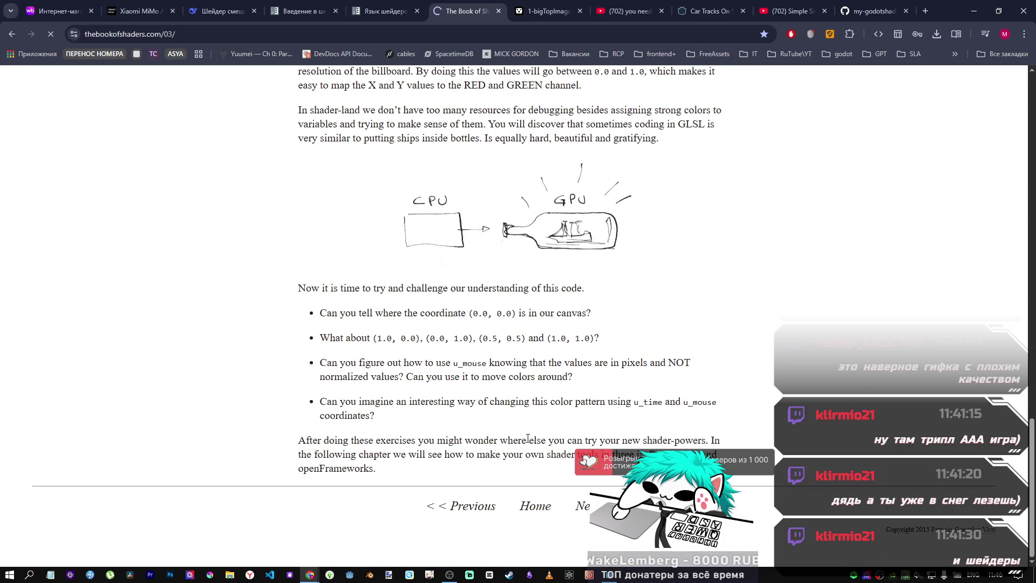
scroll(507, 405, up, 2)
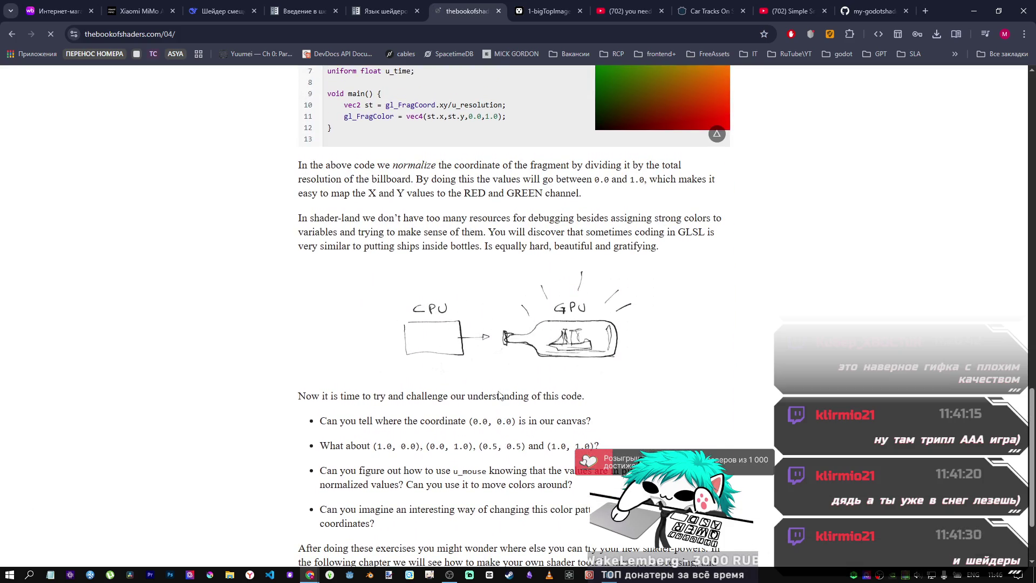
scroll(498, 395, down, 20)
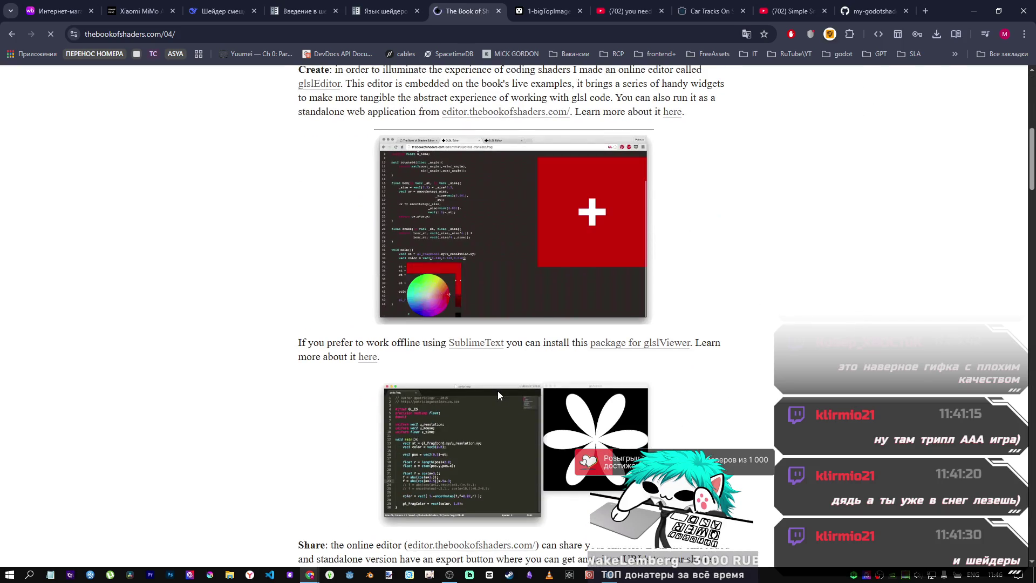
scroll(497, 393, down, 5)
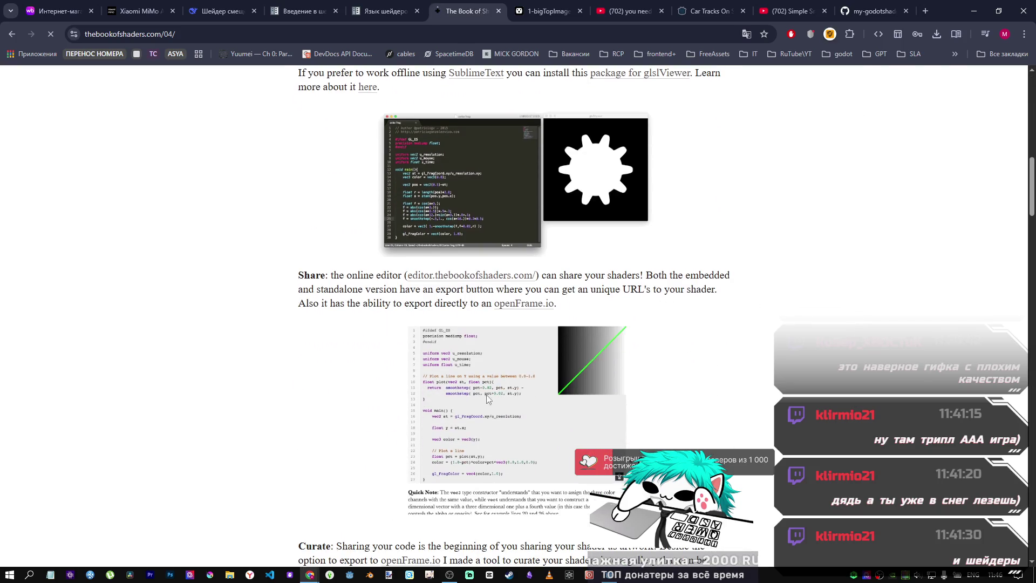
scroll(464, 396, down, 4)
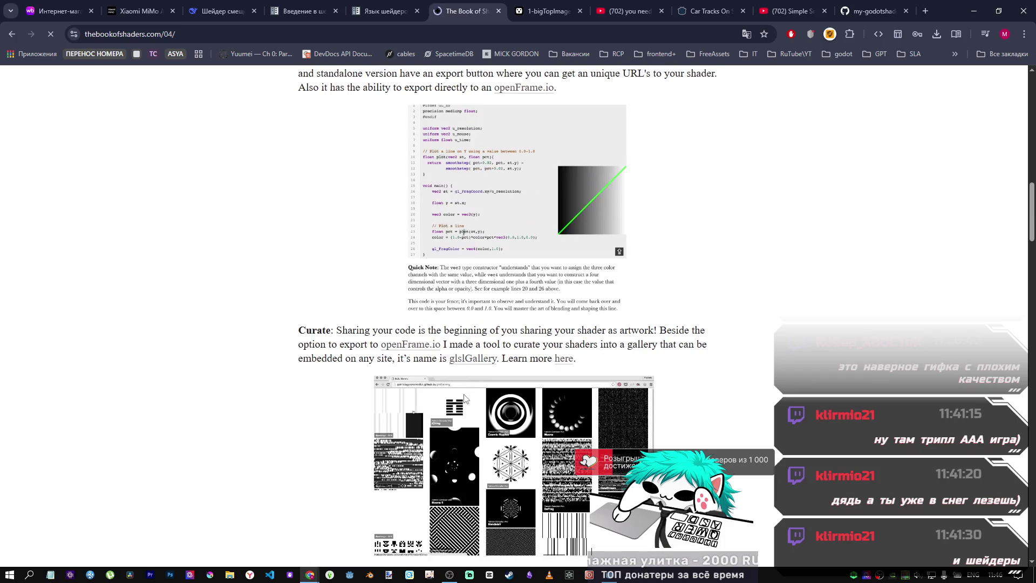
scroll(469, 367, up, 2)
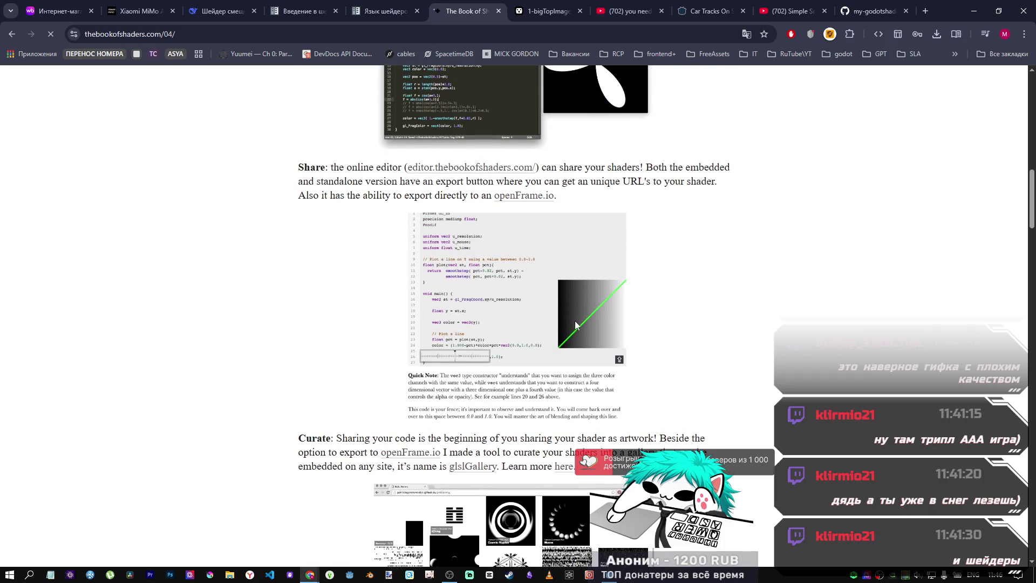
scroll(476, 330, up, 4)
scroll(417, 301, down, 2)
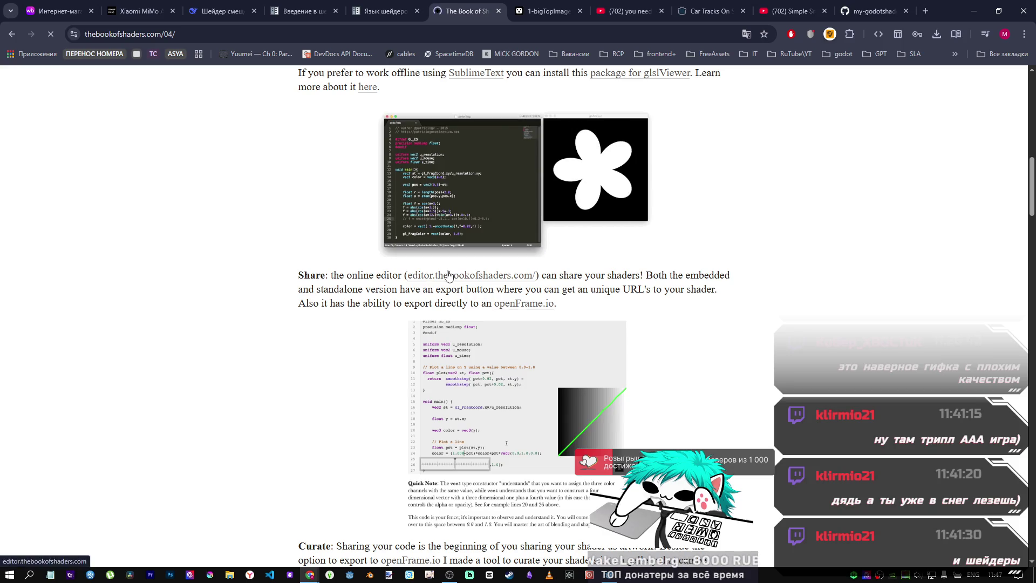
Open the online shader editor in a new tab and select its main function and body.
middle_click(475, 73)
click(486, 16)
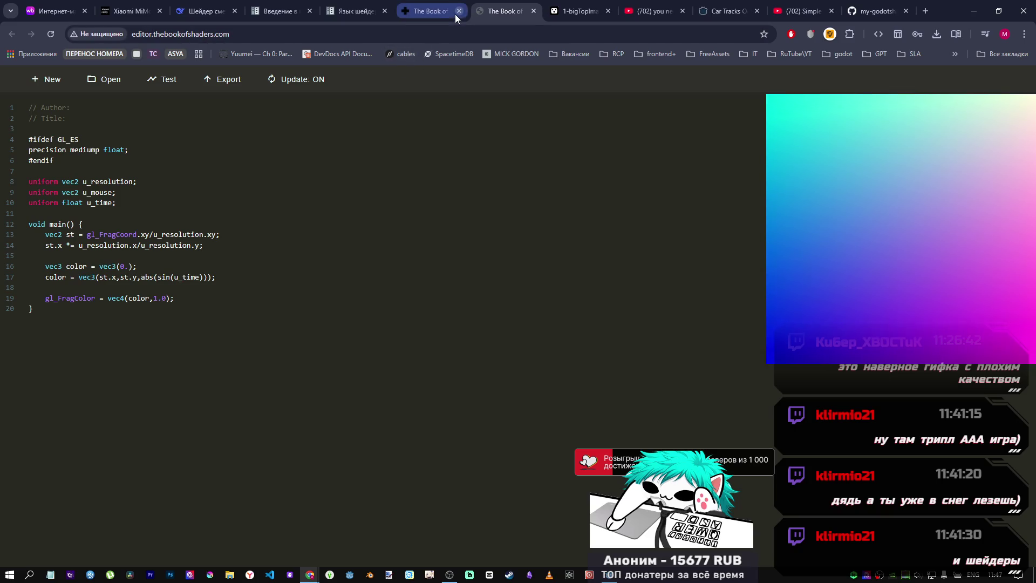
drag(46, 224, 93, 227)
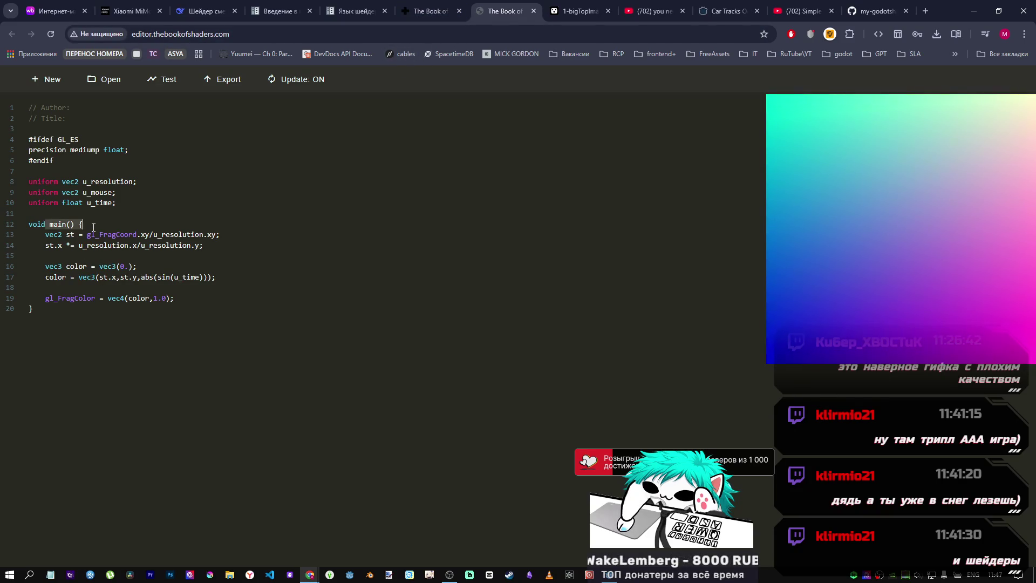
double_click(98, 242)
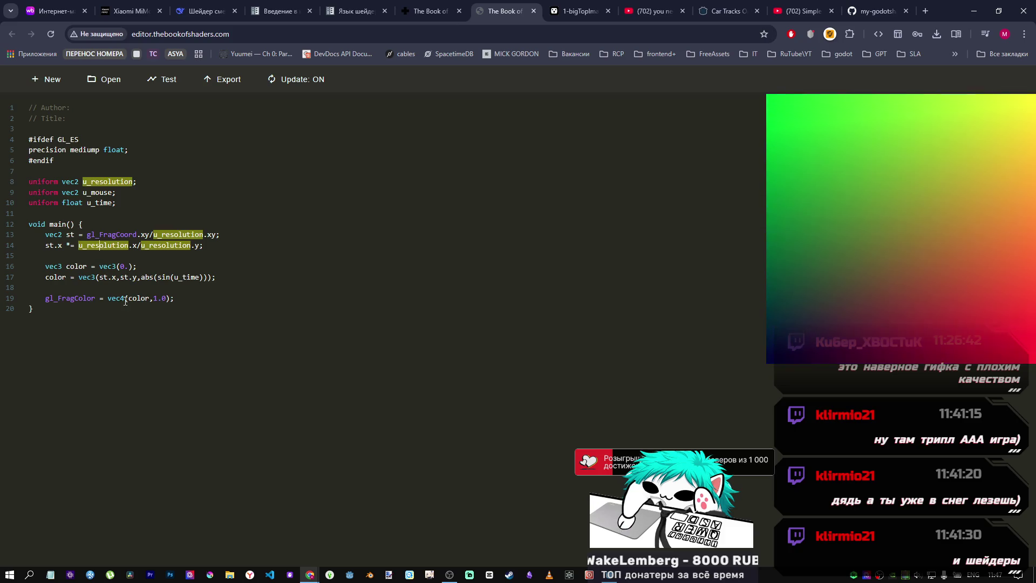
drag(97, 242, 485, 334)
click(610, 573)
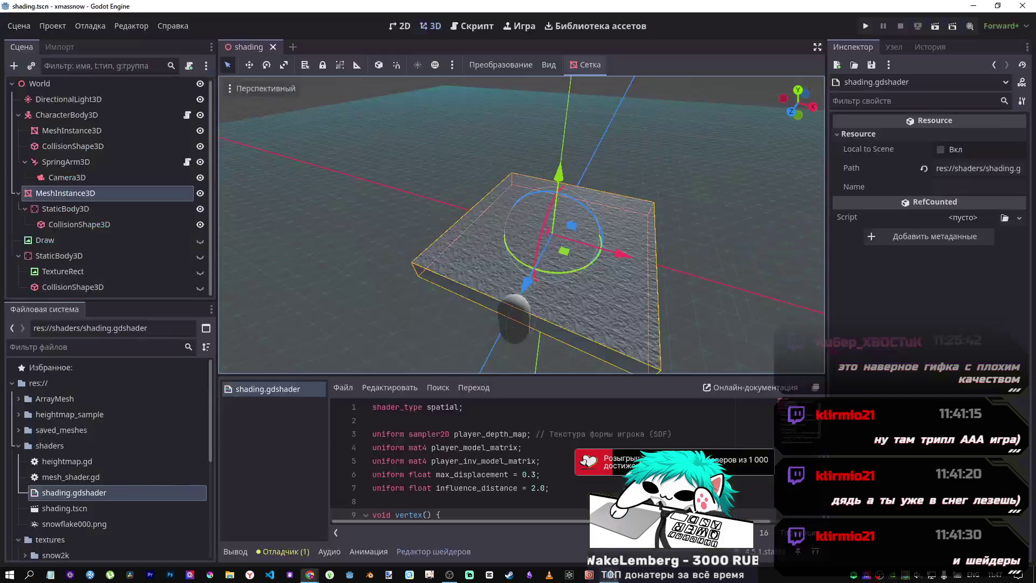
scroll(422, 475, down, 4)
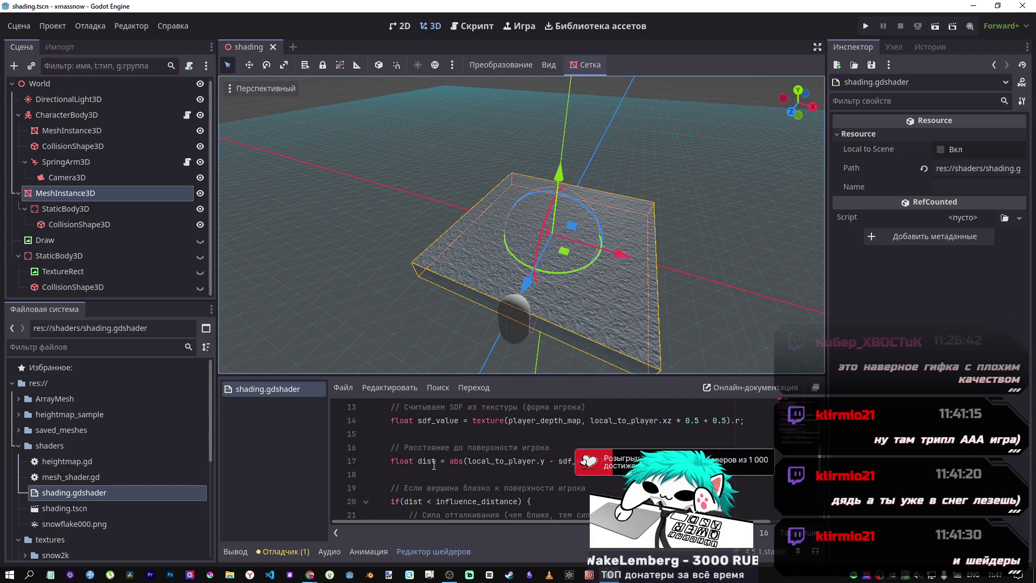
scroll(433, 465, up, 3)
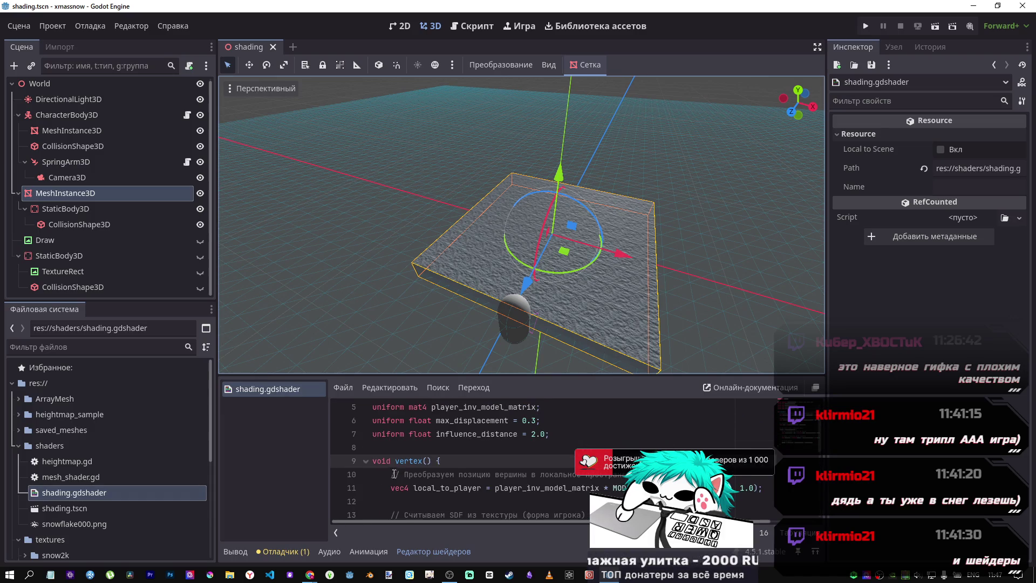
mouse_move(313, 572)
click(271, 535)
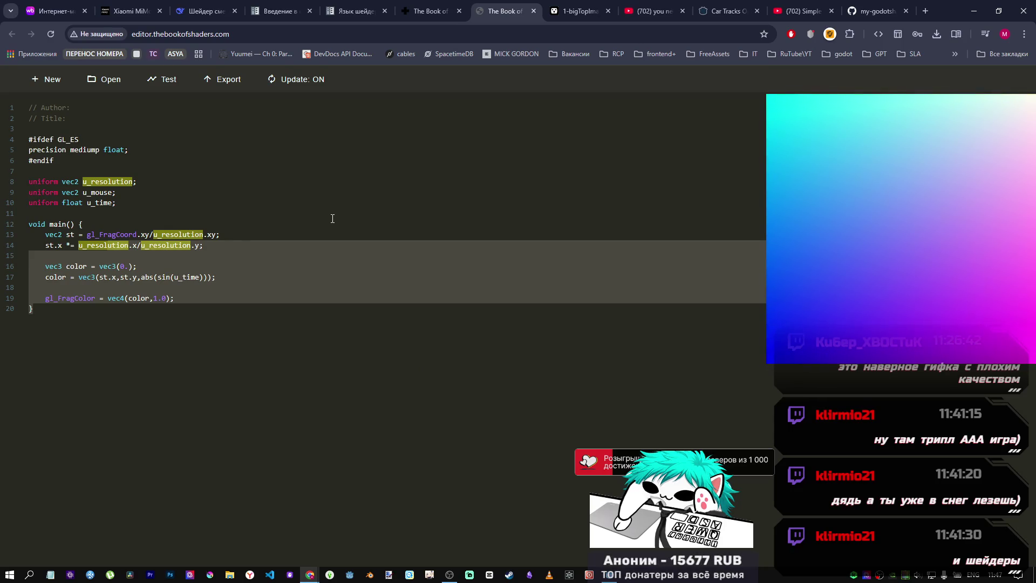
Close the online shader editor tab and scroll through chapter 04.
middle_click(513, 9)
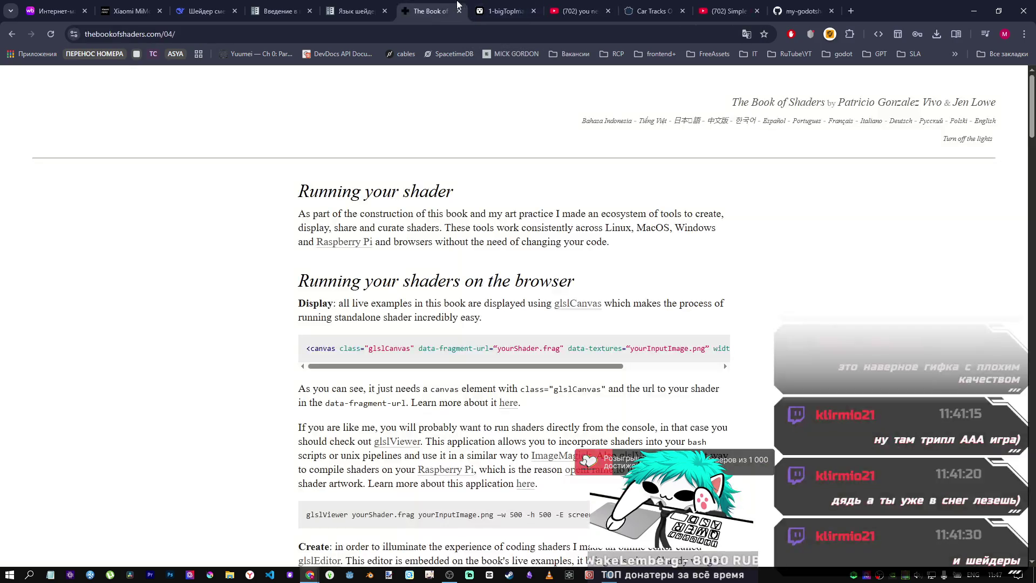
scroll(513, 313, down, 7)
scroll(495, 313, down, 20)
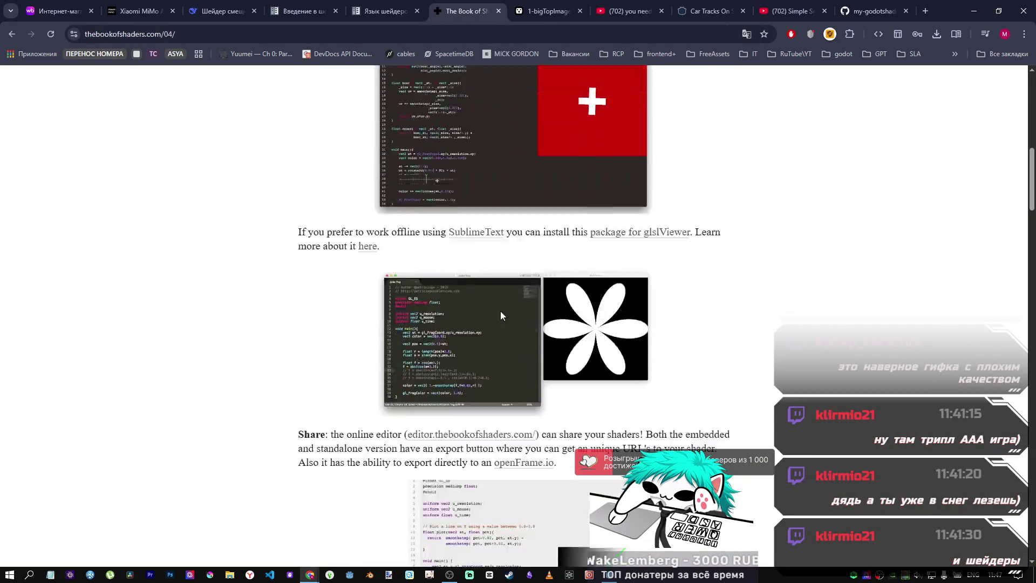
scroll(338, 230, up, 5)
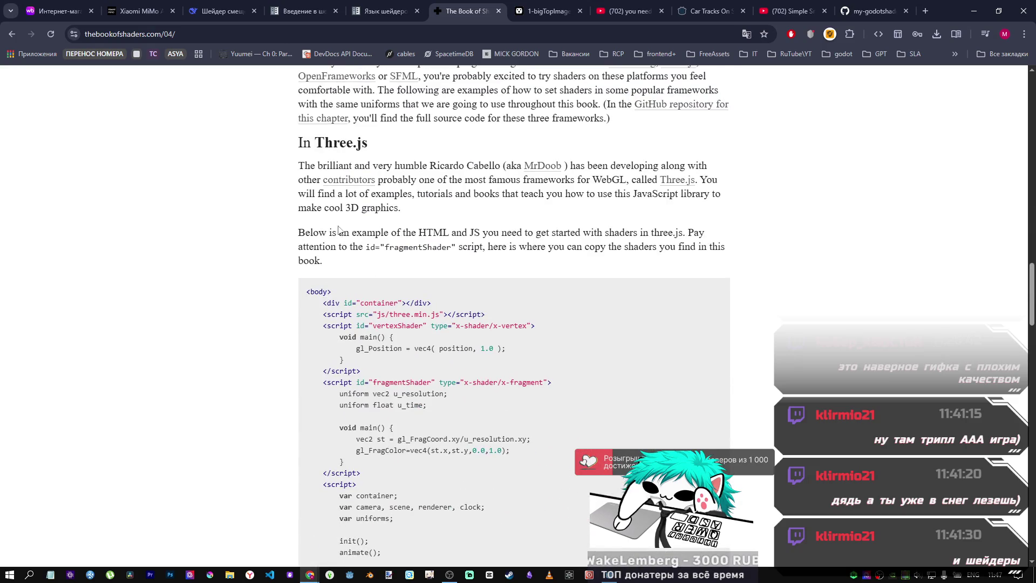
scroll(501, 250, down, 16)
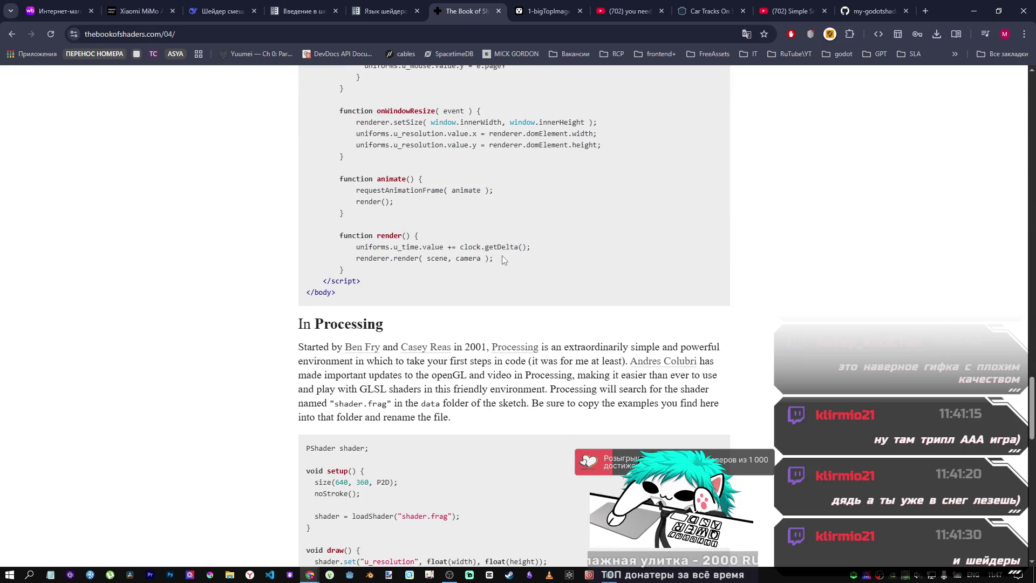
scroll(502, 252, down, 6)
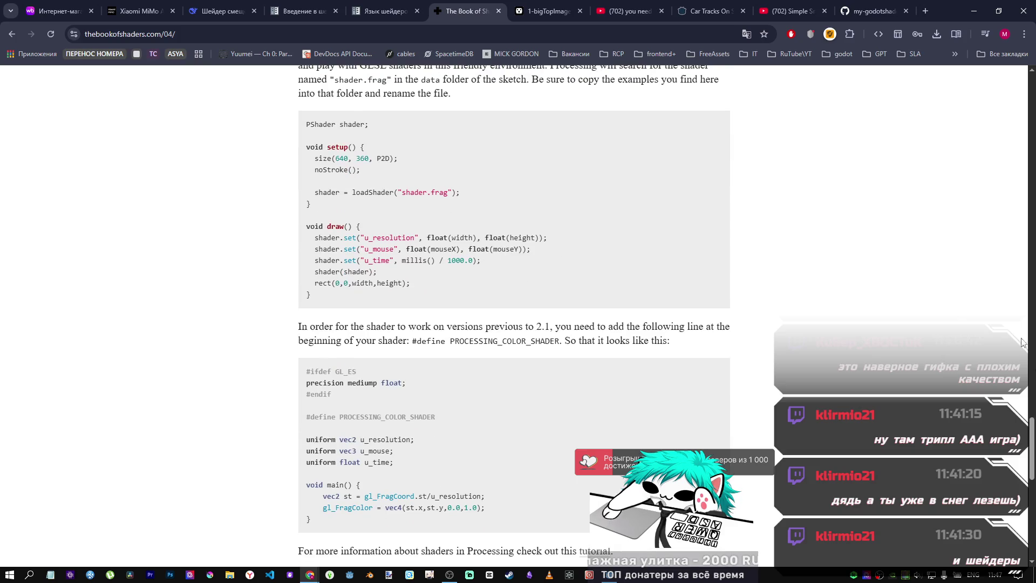
scroll(1023, 342, up, 15)
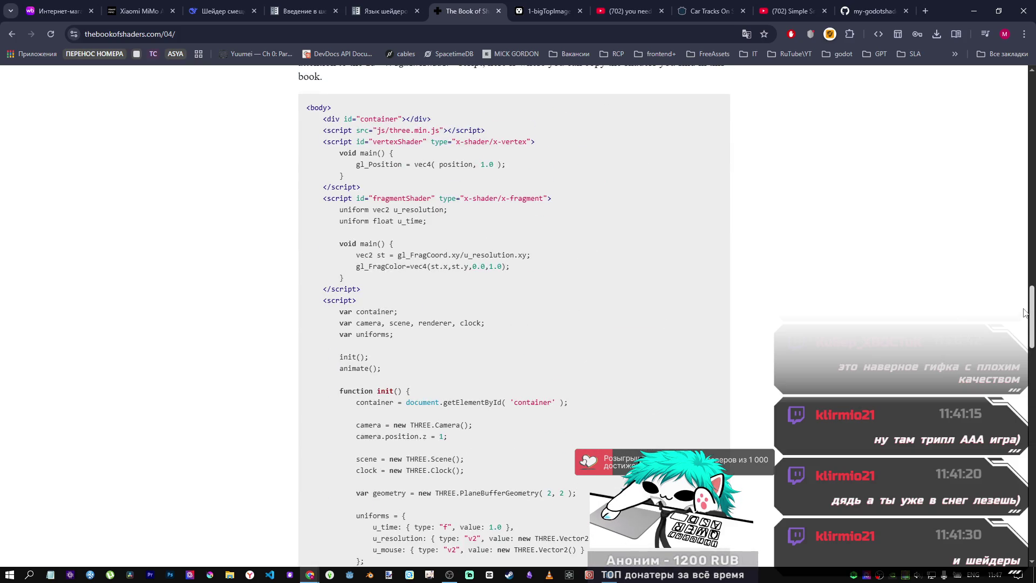
Scroll further down chapter 04, then return to the Car Tracks On Snow shader page.
drag(1024, 312, 1005, 95)
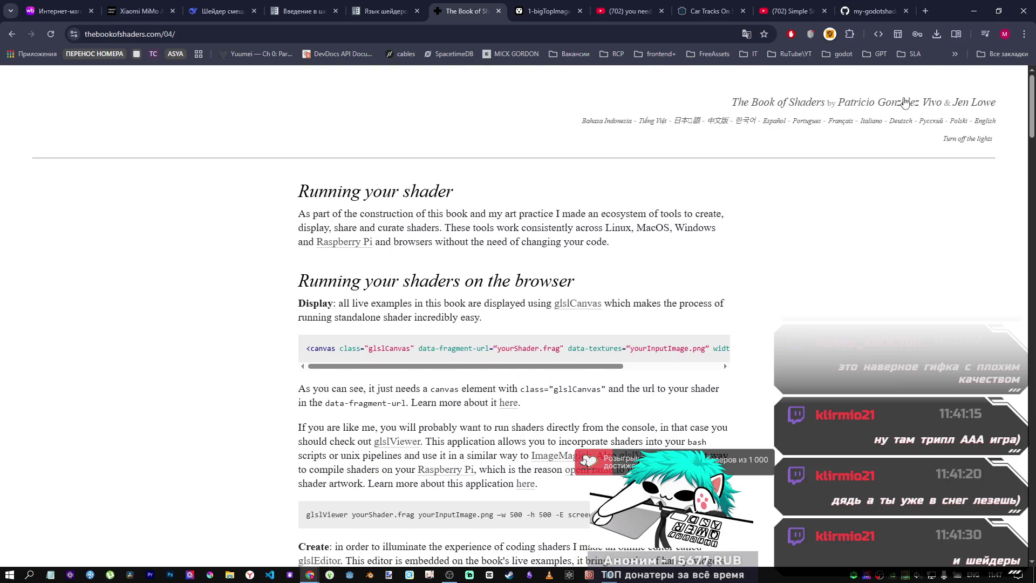
scroll(851, 174, down, 4)
scroll(851, 168, down, 3)
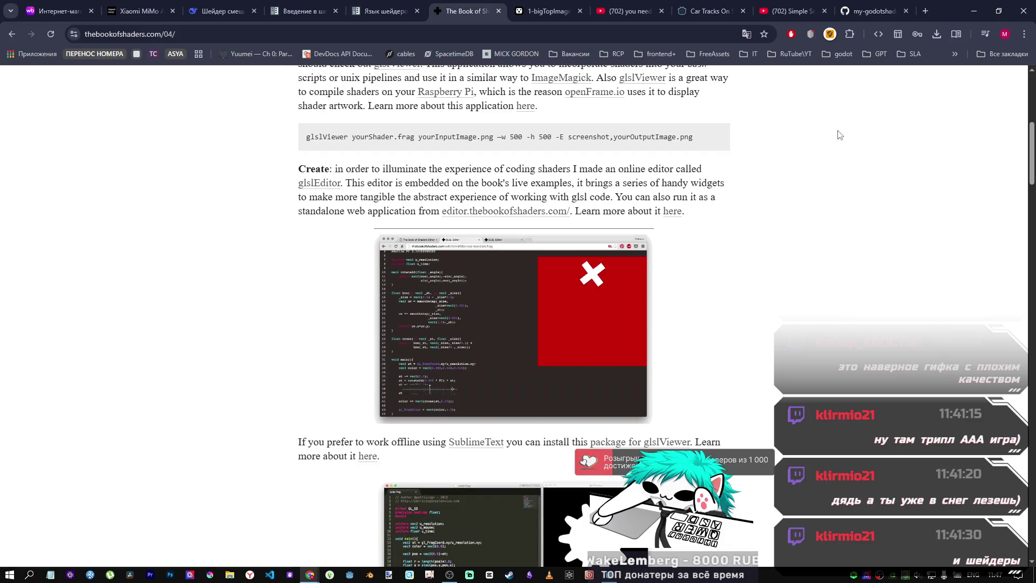
click(709, 11)
scroll(400, 258, down, 20)
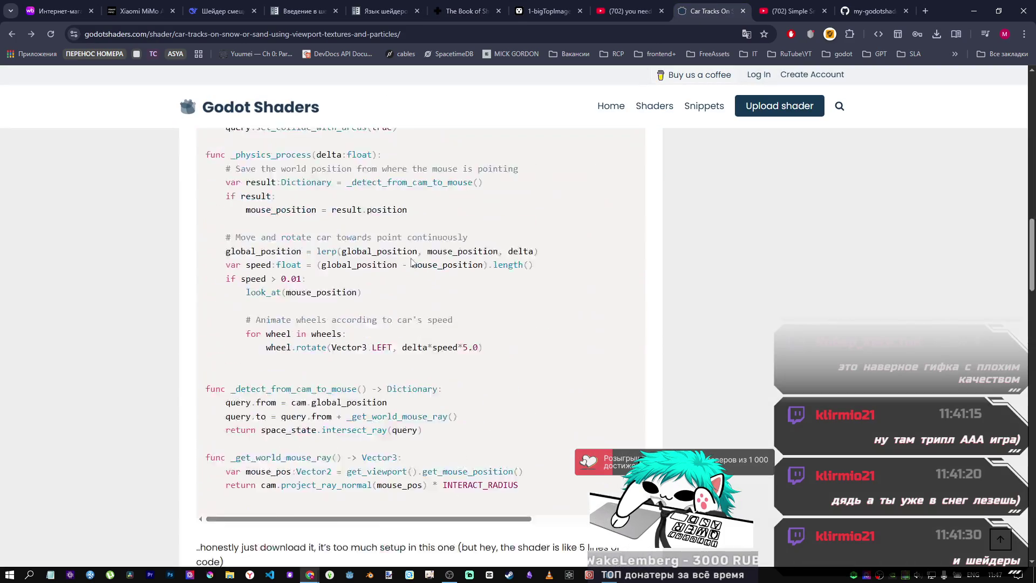
Highlight the viewport_texture uniform, close the Simple Snow Tracks tab and open YouTube's home page.
scroll(348, 311, up, 2)
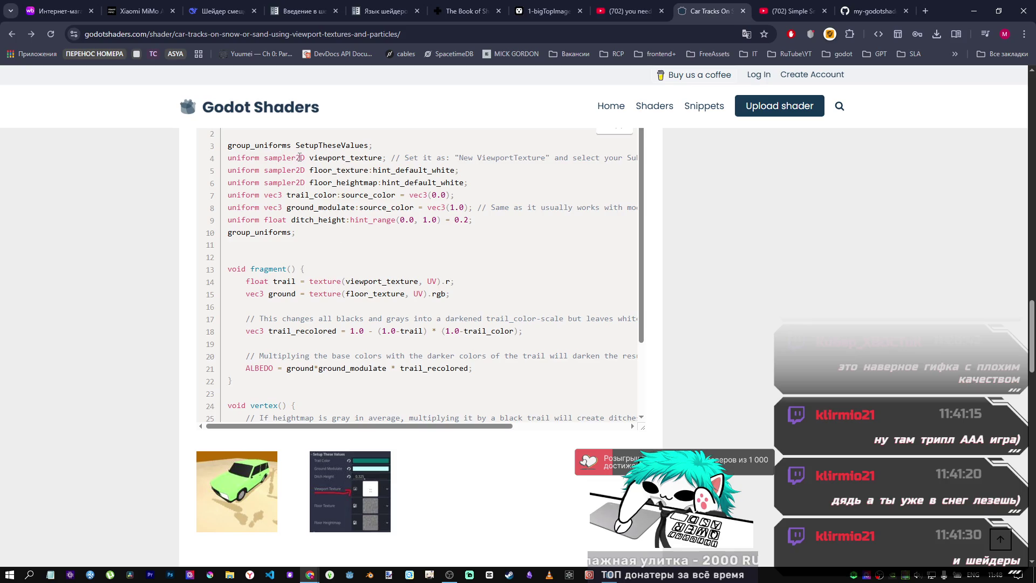
drag(309, 156, 383, 158)
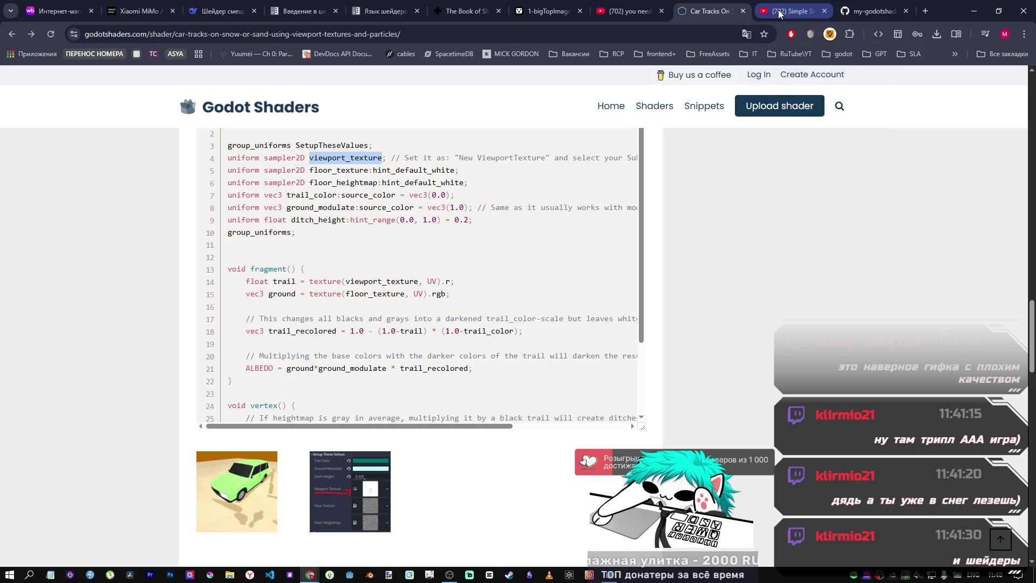
middle_click(779, 13)
click(628, 11)
drag(63, 80, 673, 12)
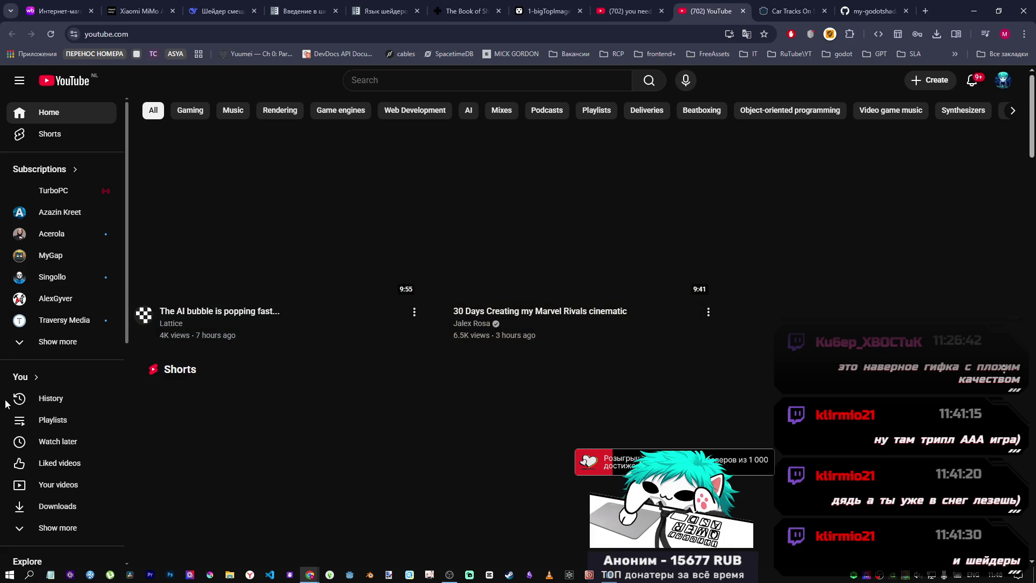
Find 'I Made Interactive Snow in Godot' in YouTube watch history and open it.
click(54, 398)
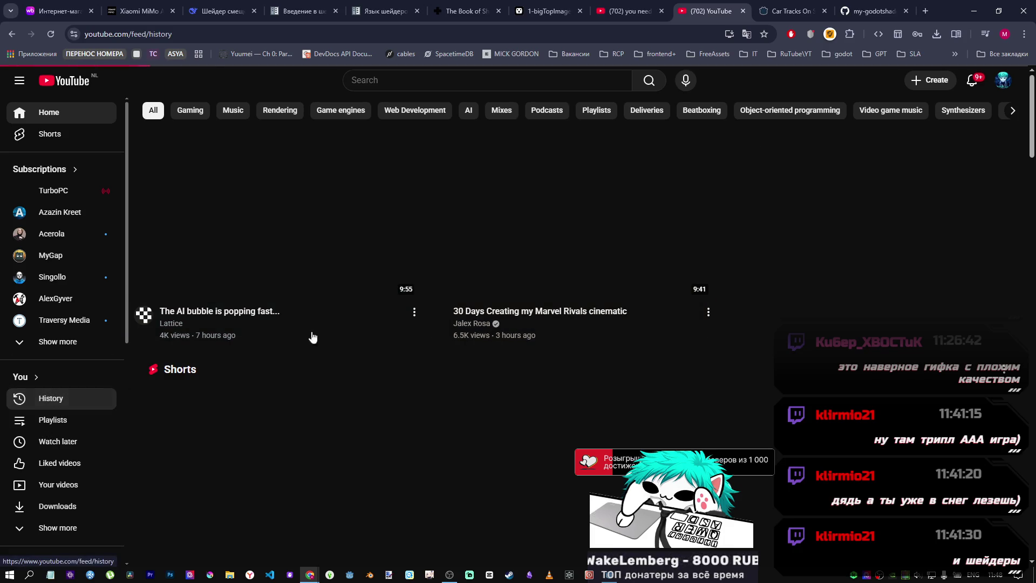
scroll(347, 378, down, 7)
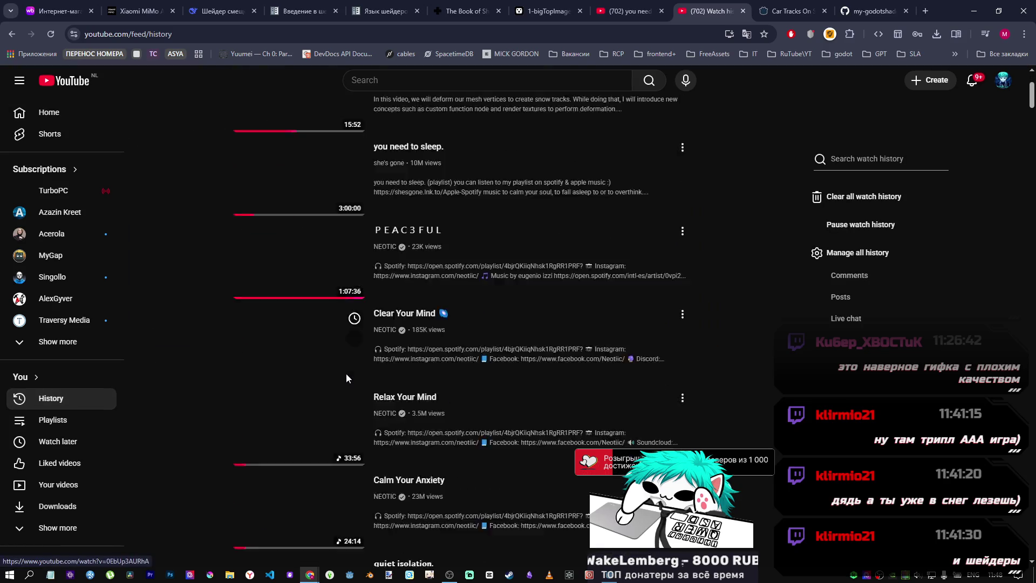
scroll(346, 372, down, 1)
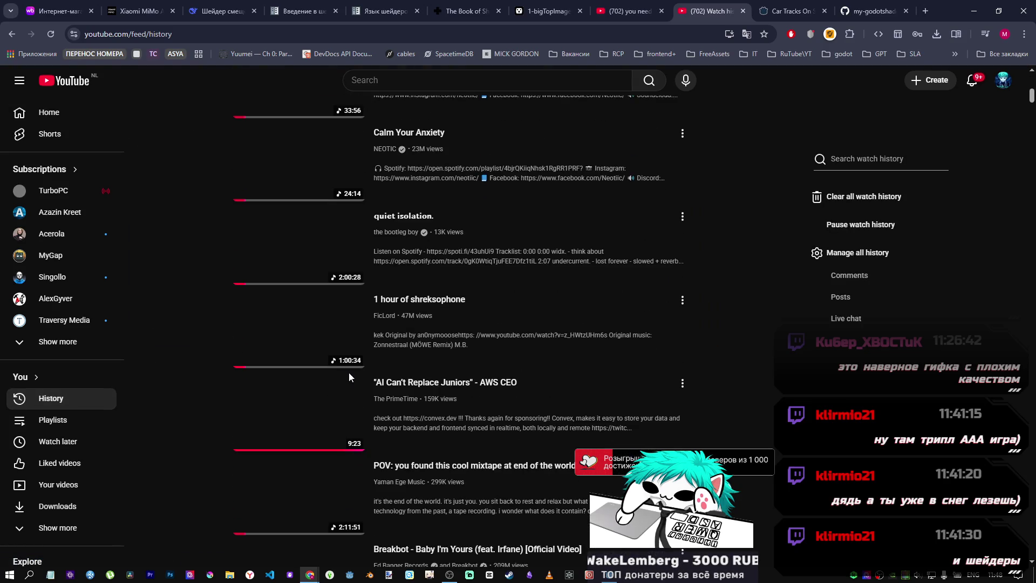
scroll(472, 417, down, 3)
scroll(472, 416, up, 6)
scroll(431, 410, down, 5)
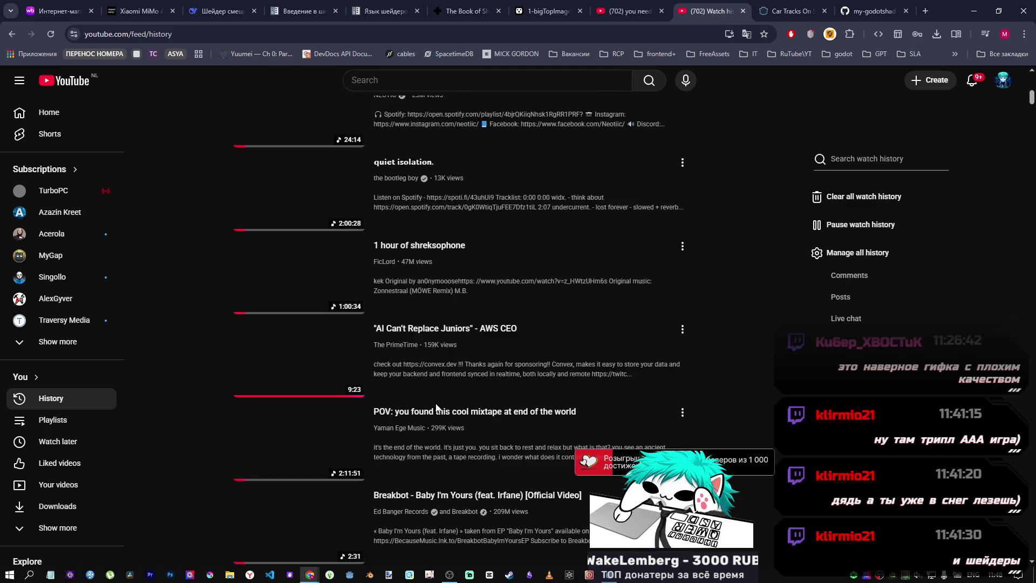
scroll(351, 399, up, 1)
scroll(304, 398, down, 1)
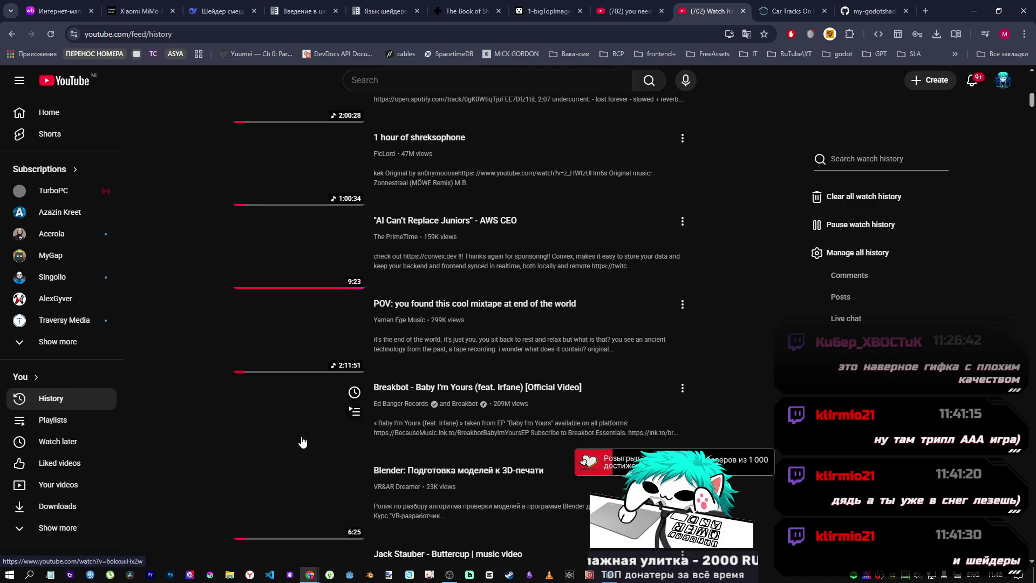
scroll(324, 434, down, 2)
scroll(326, 429, down, 7)
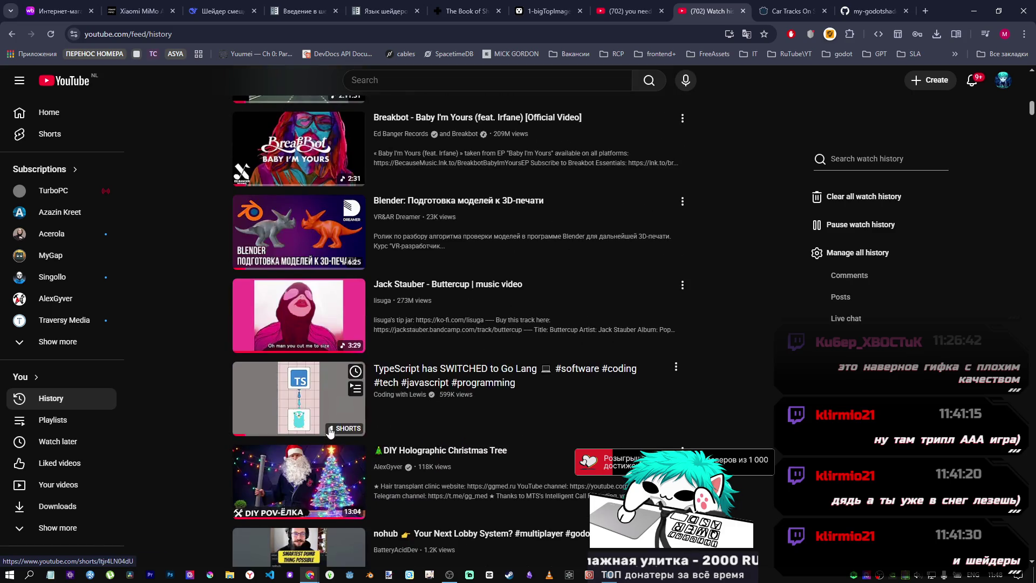
click(322, 424)
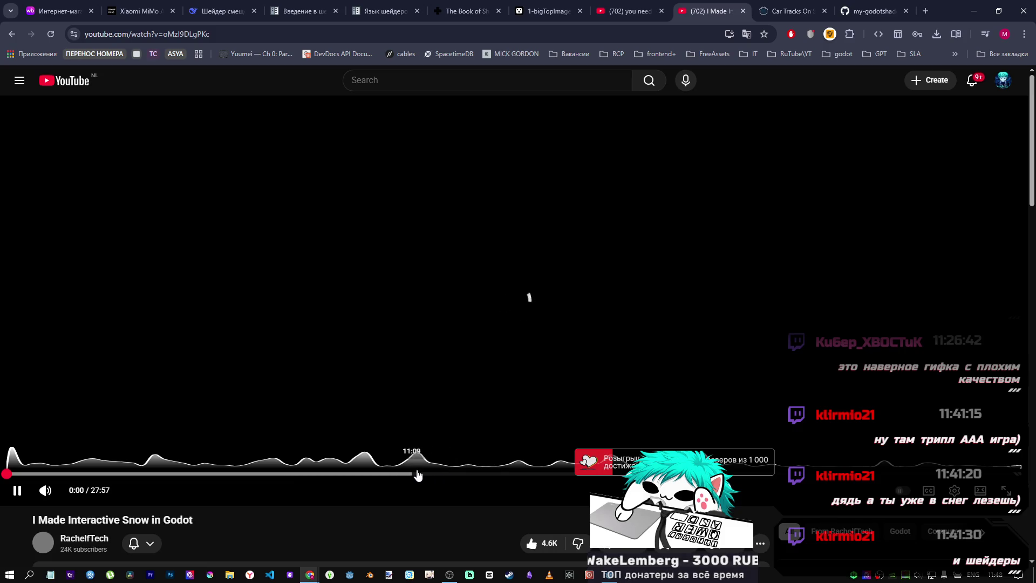
Seek the snow tutorial to 11:41, back to the start and 0:39, then close its tab.
click(432, 474)
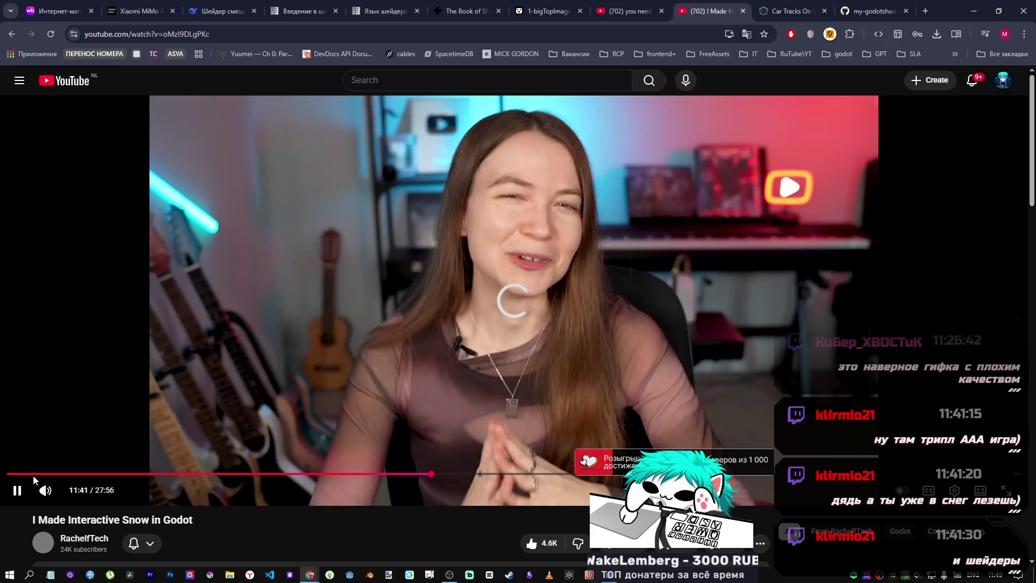
click(10, 477)
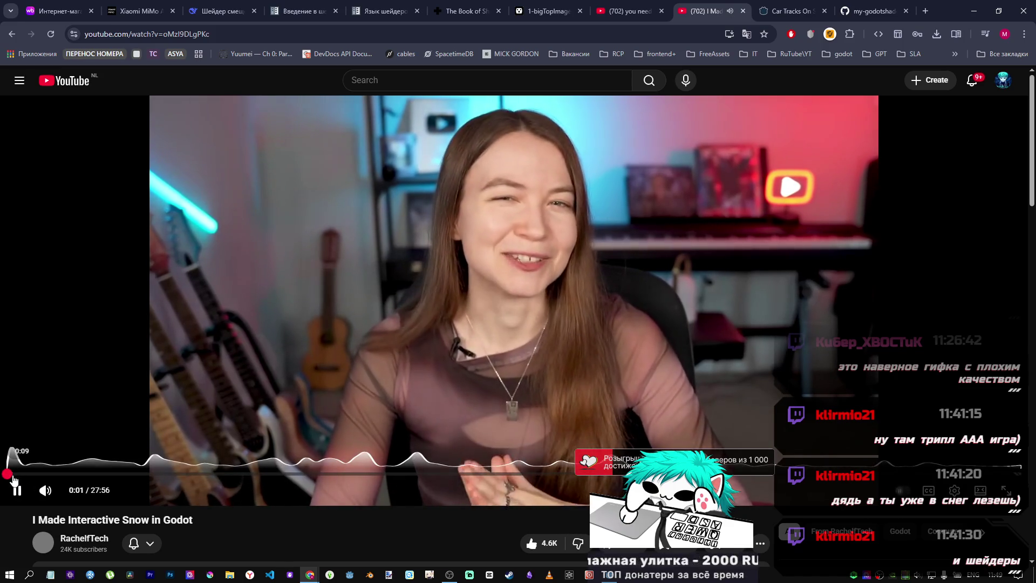
click(31, 476)
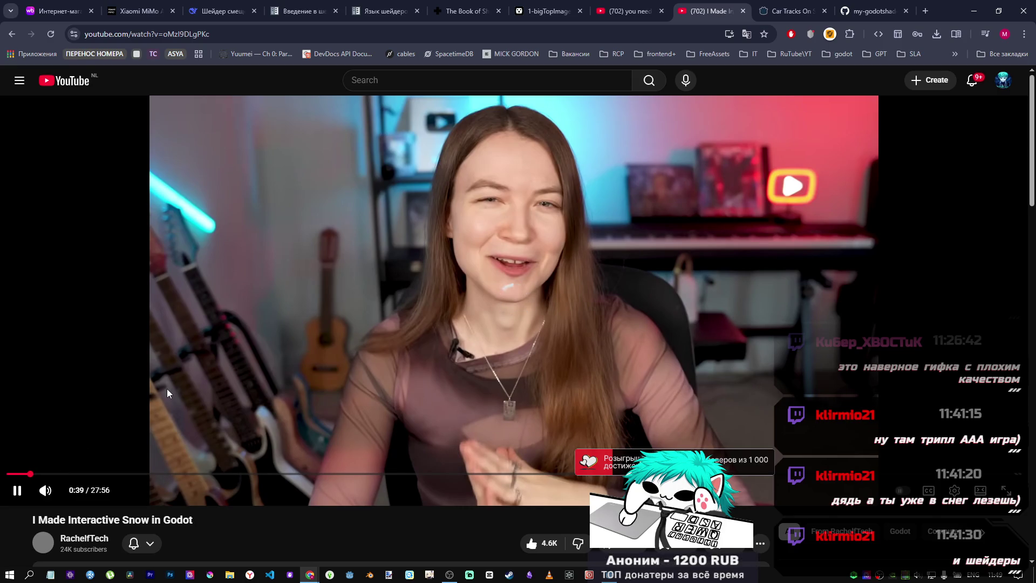
middle_click(728, 4)
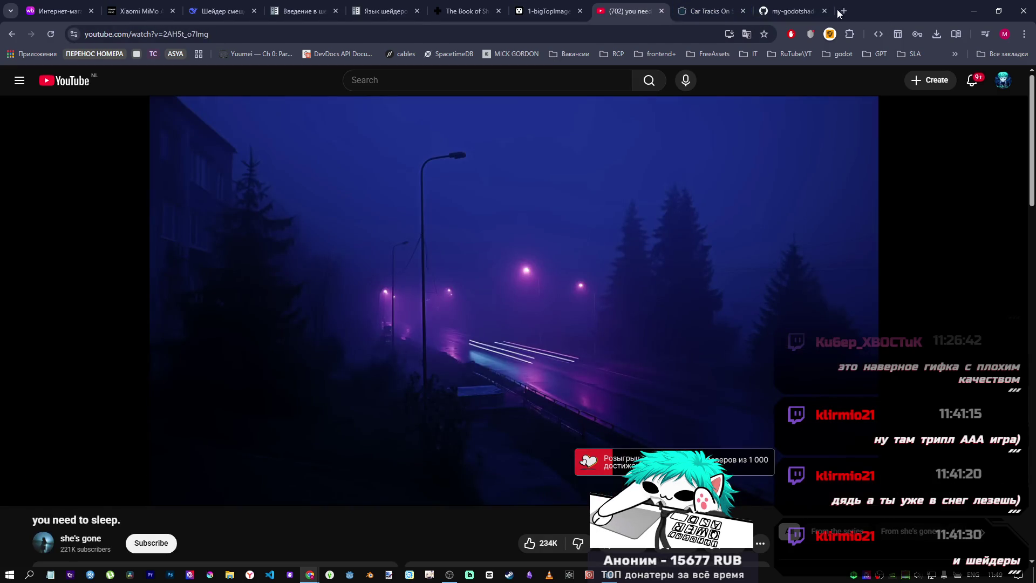
Look over the my-godotshaders repository page, then switch briefly to the Godot editor.
click(791, 10)
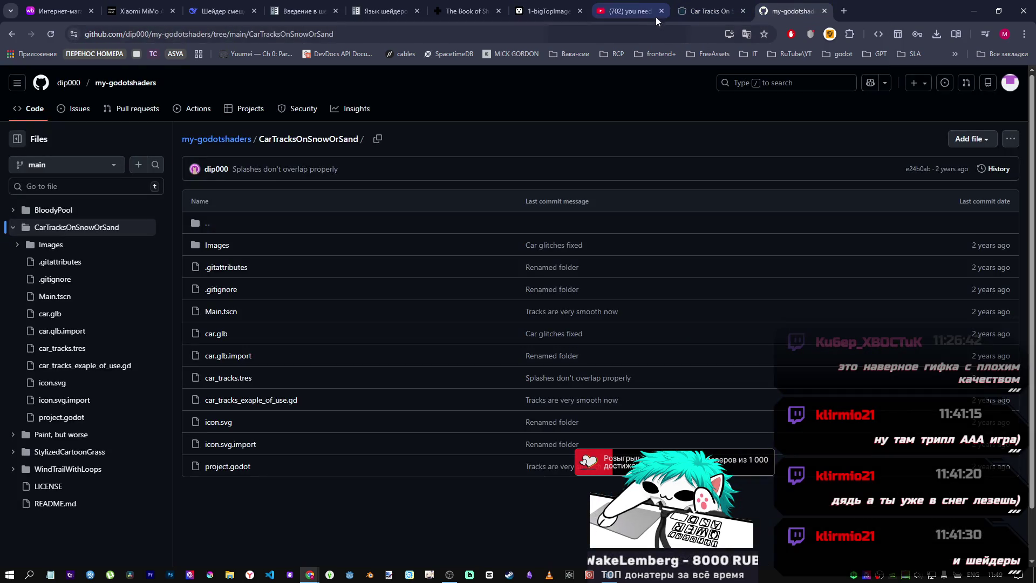
click(656, 16)
click(615, 579)
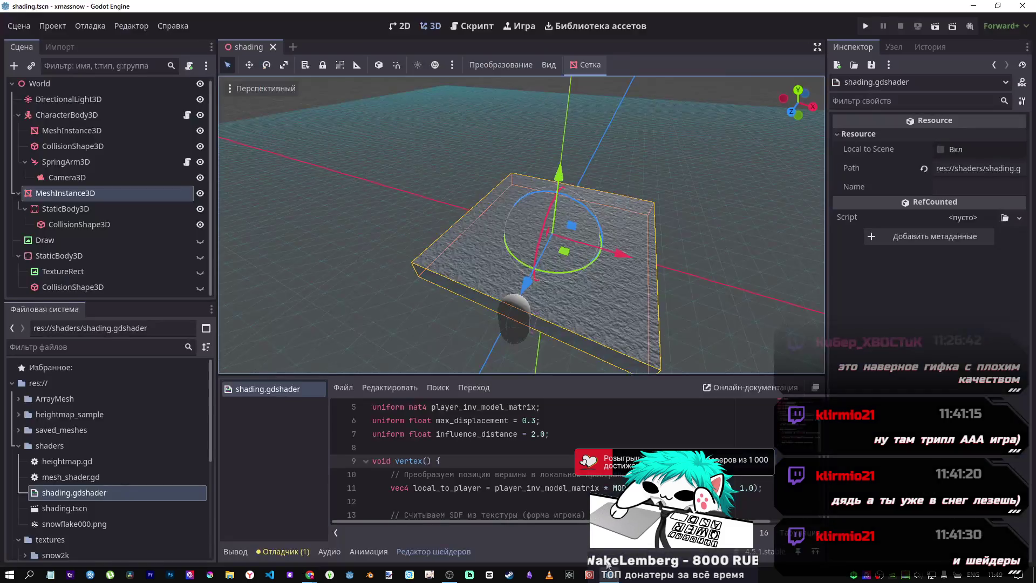
click(445, 507)
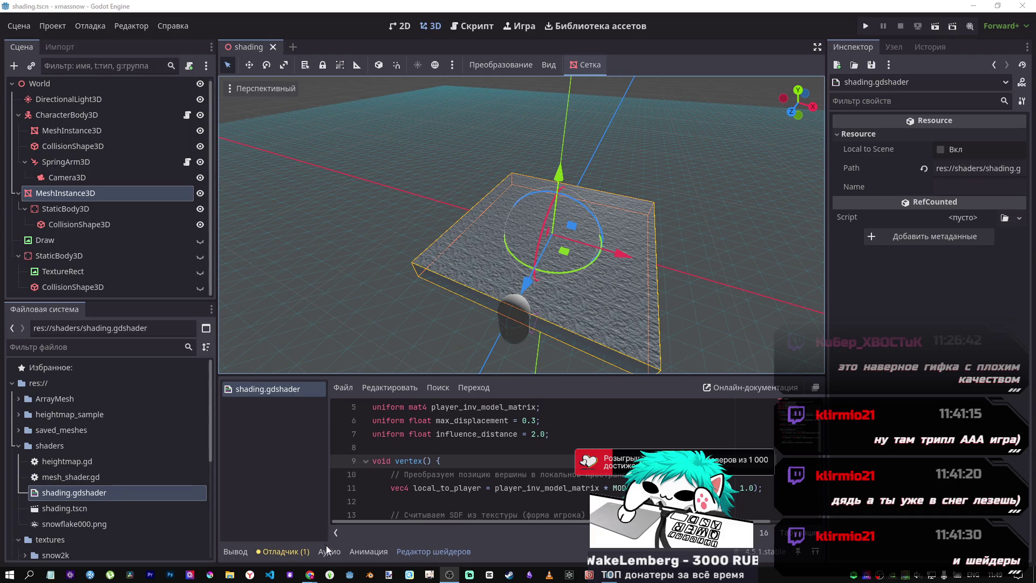
Compare the Car Tracks shader code with the CarTracksOnSnowOrSand repository, then return to Godot.
mouse_move(310, 575)
click(274, 531)
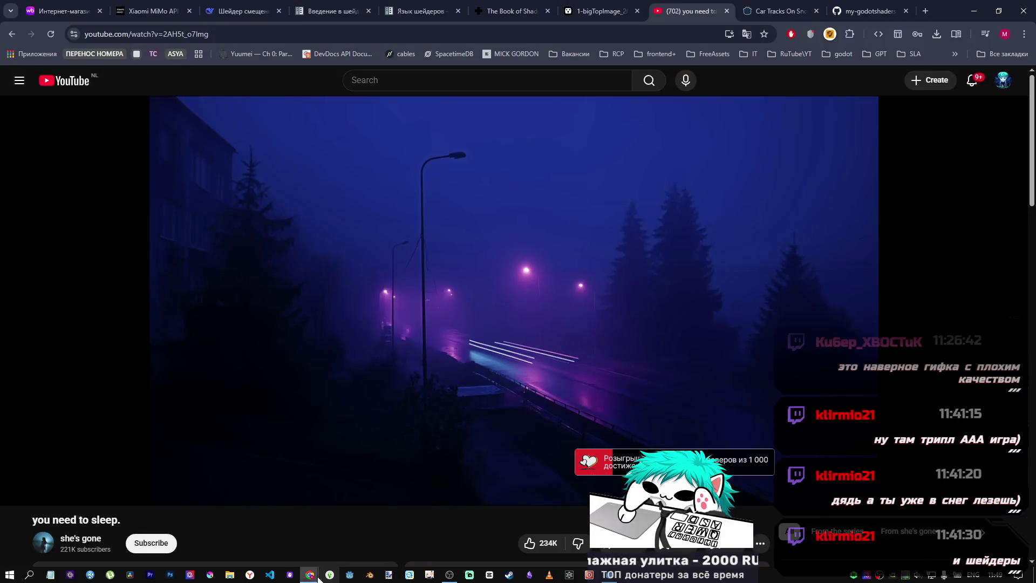
click(866, 11)
click(784, 8)
click(869, 10)
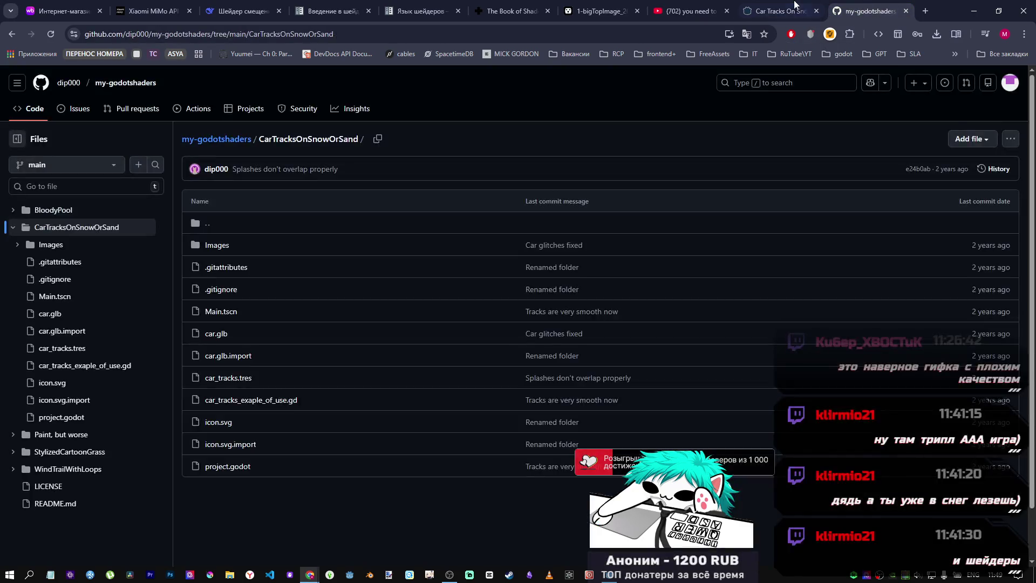
click(784, 11)
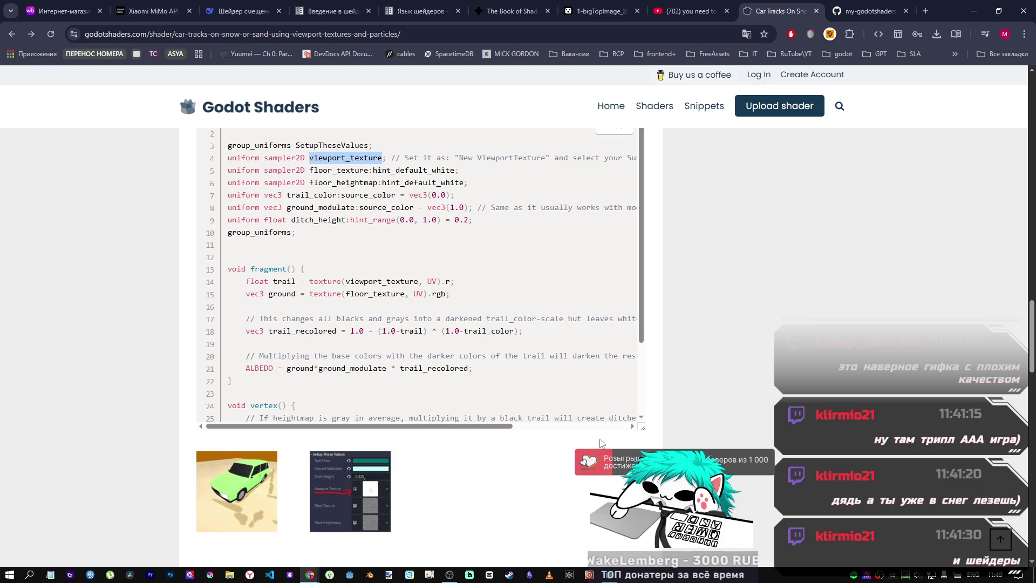
click(606, 567)
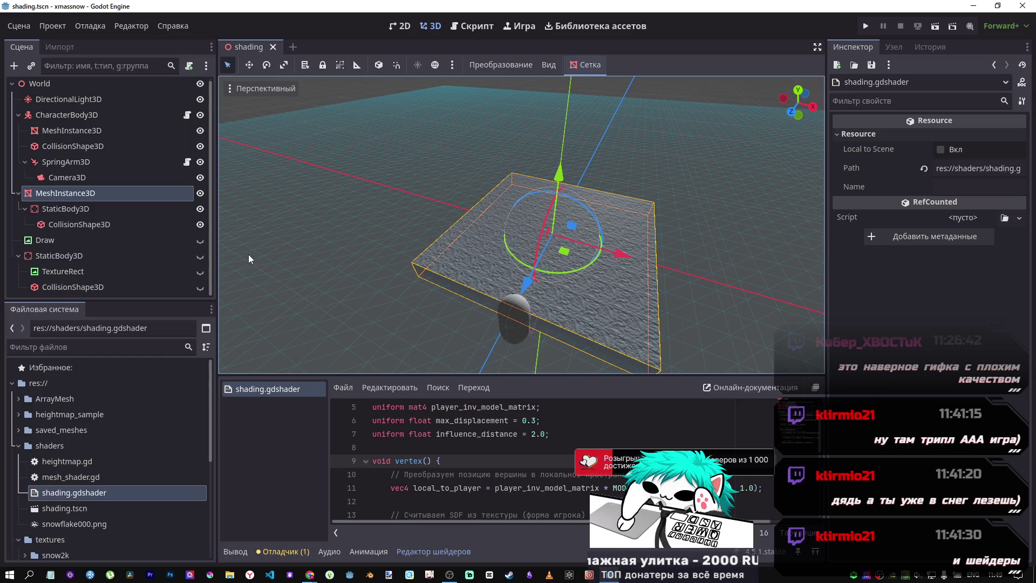
Open character_body_3d.gd and undo the select-all so its original code is restored.
click(186, 115)
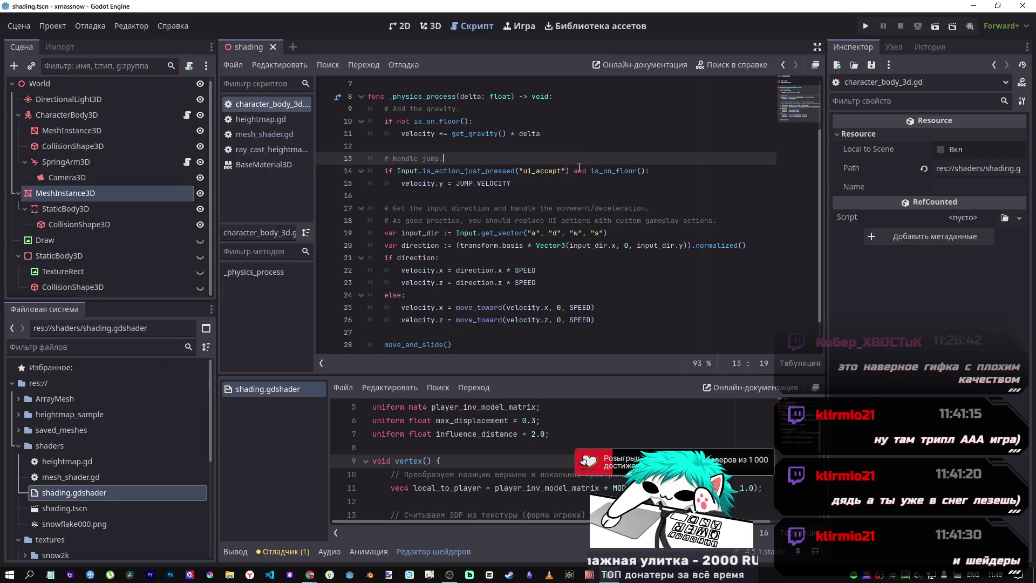
key(ctrl+a)
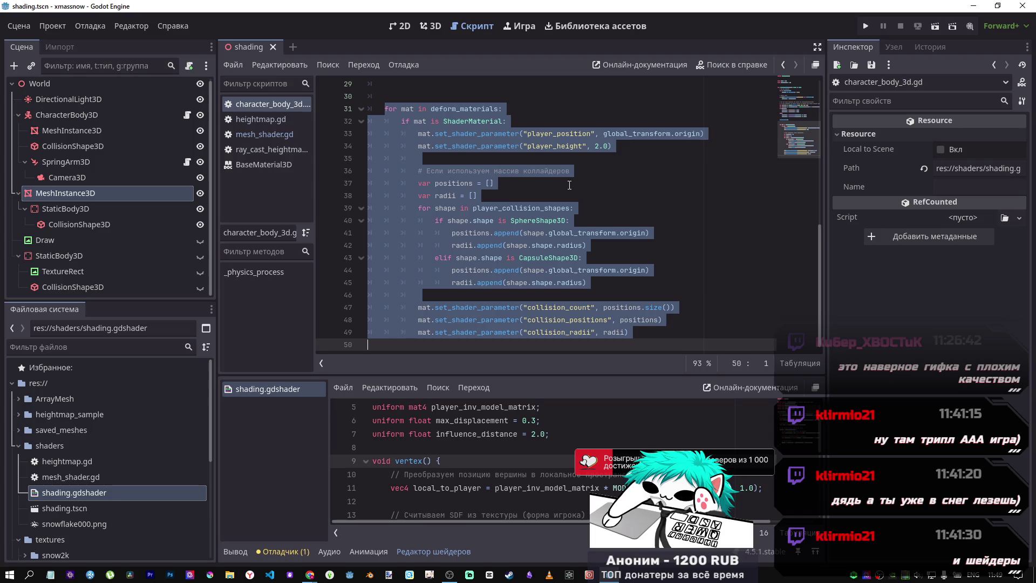
scroll(570, 189, up, 5)
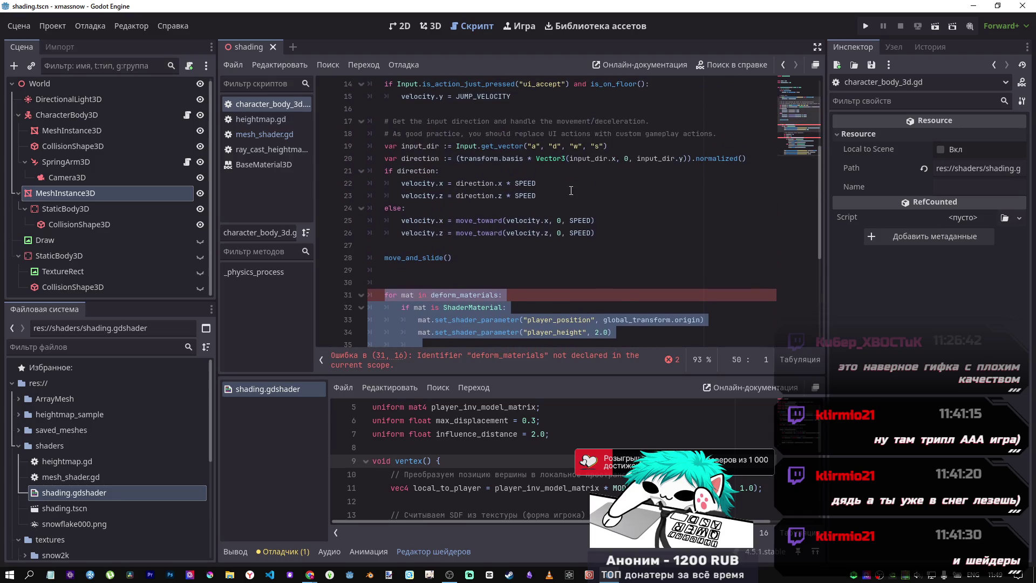
key(ctrl+z)
scroll(571, 190, up, 2)
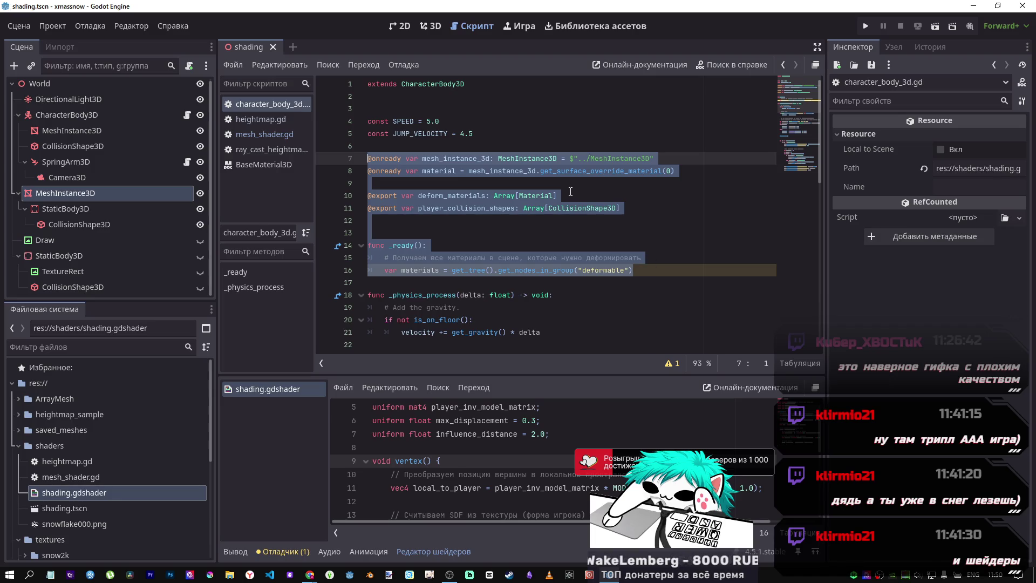
scroll(572, 429, down, 3)
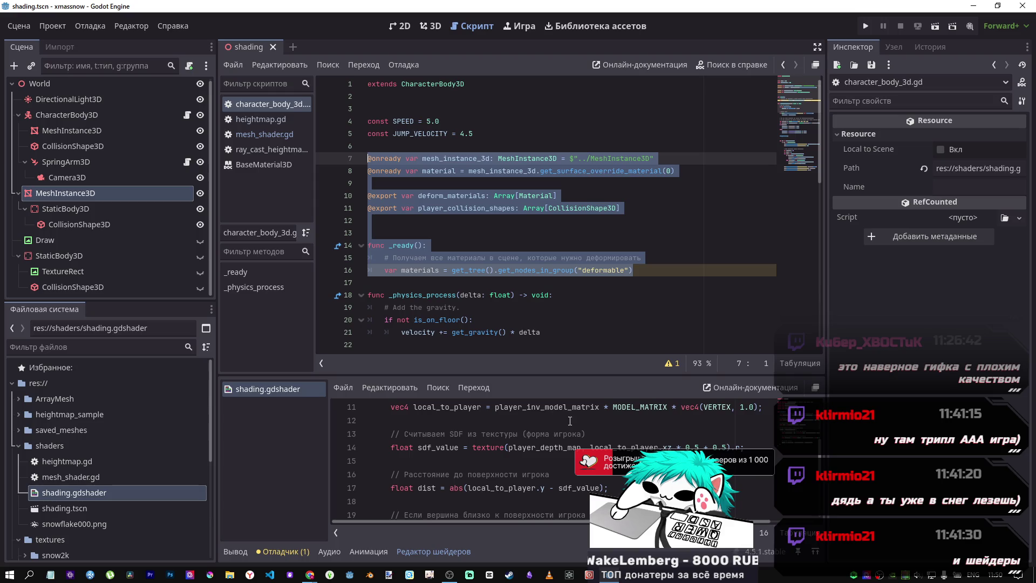
Paste the copied code over the shader, save it, and run the current scene.
click(572, 430)
key(ctrl+a)
key(ctrl+v)
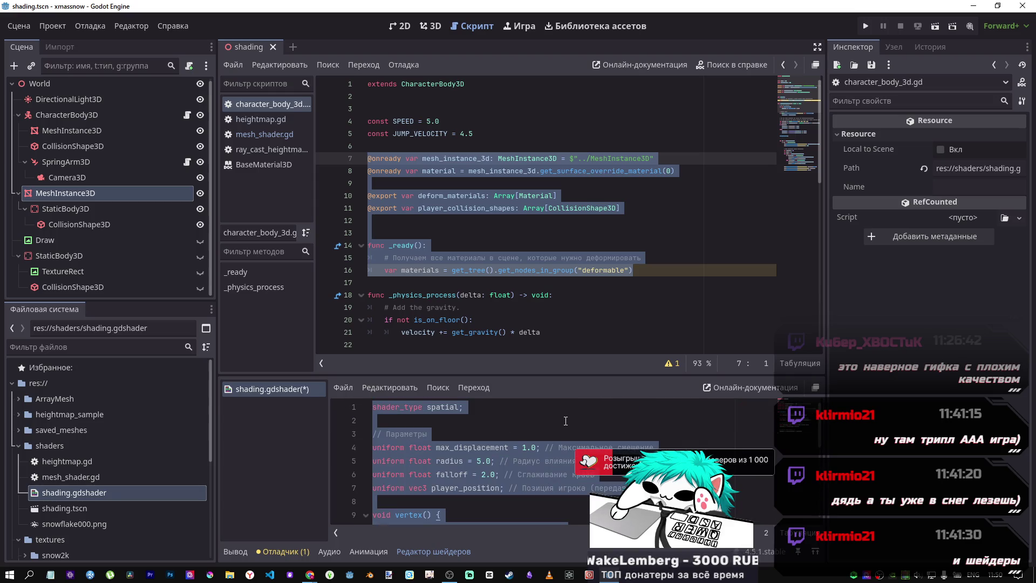
key(ctrl+s)
scroll(561, 415, up, 8)
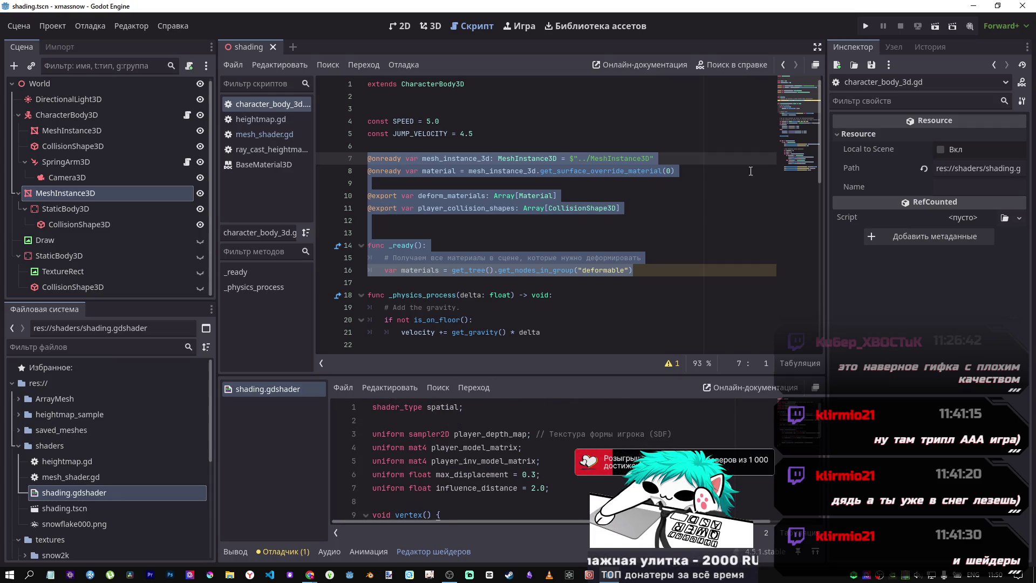
click(935, 26)
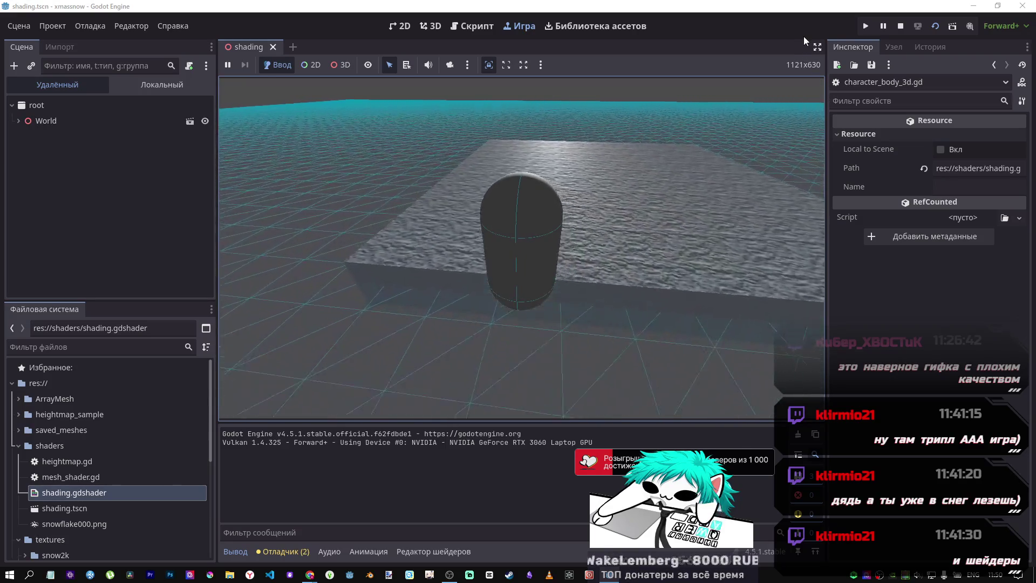
Stop the game and select the snow slab MeshInstance3D to inspect its properties.
click(900, 26)
click(594, 171)
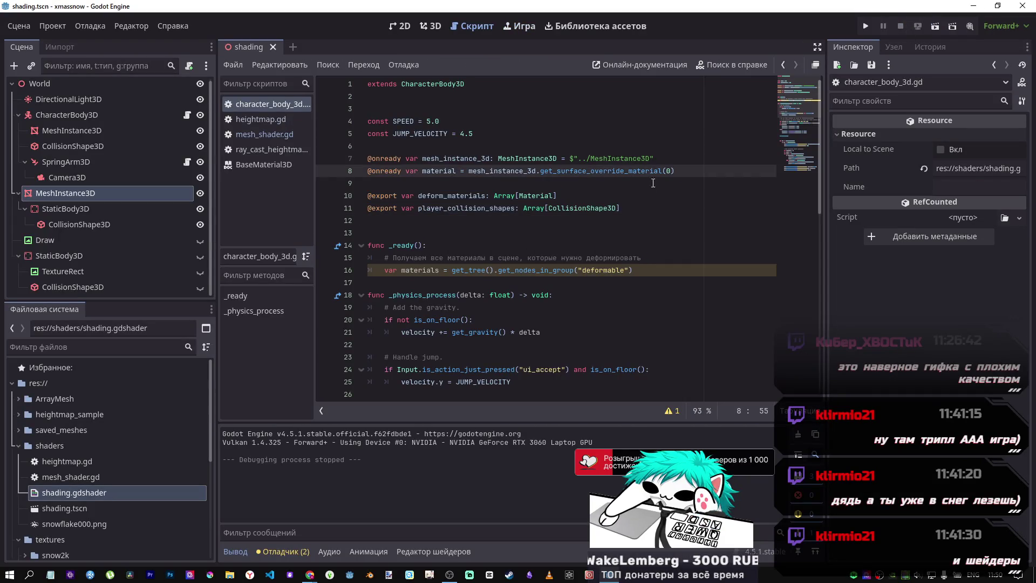
scroll(664, 346, down, 5)
scroll(665, 346, down, 5)
click(65, 192)
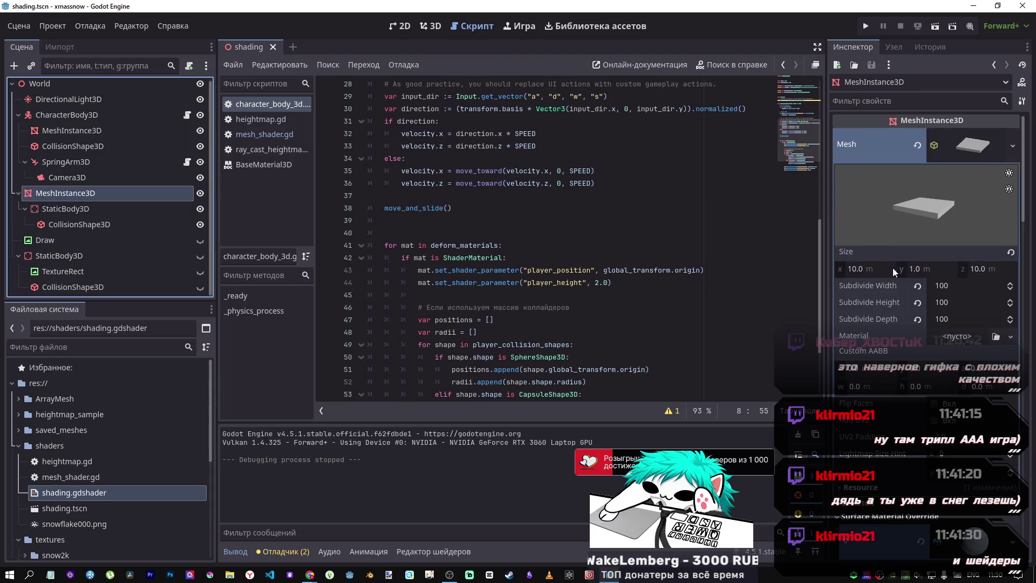
scroll(932, 356, down, 5)
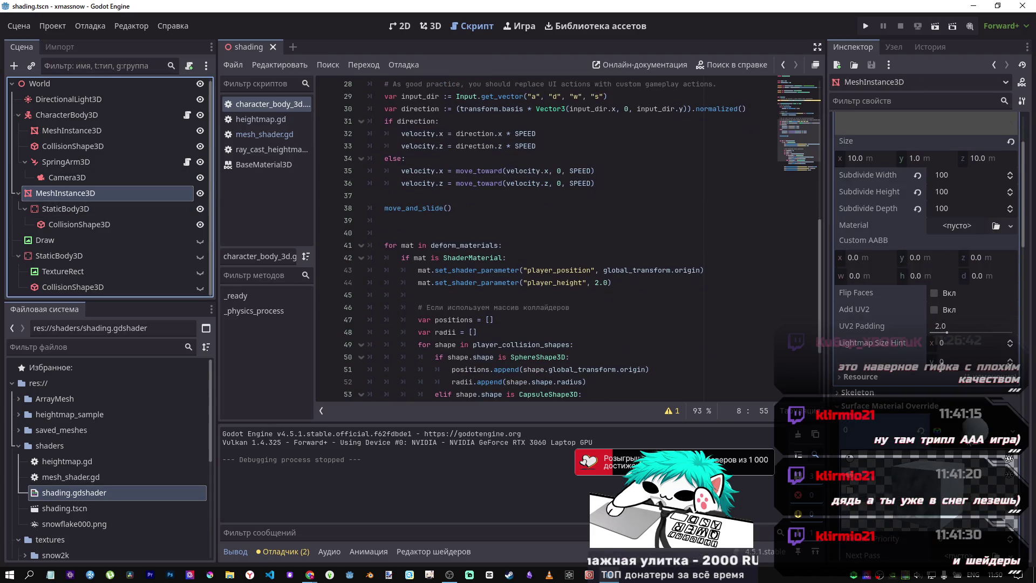
scroll(108, 459, down, 5)
Assign shading.gdshader as the slab's Surface Material Override, save, and test-run the scene.
mouse_move(75, 394)
mouse_down()
mouse_move(554, 422)
mouse_move(974, 422)
mouse_up()
key(ctrl+s)
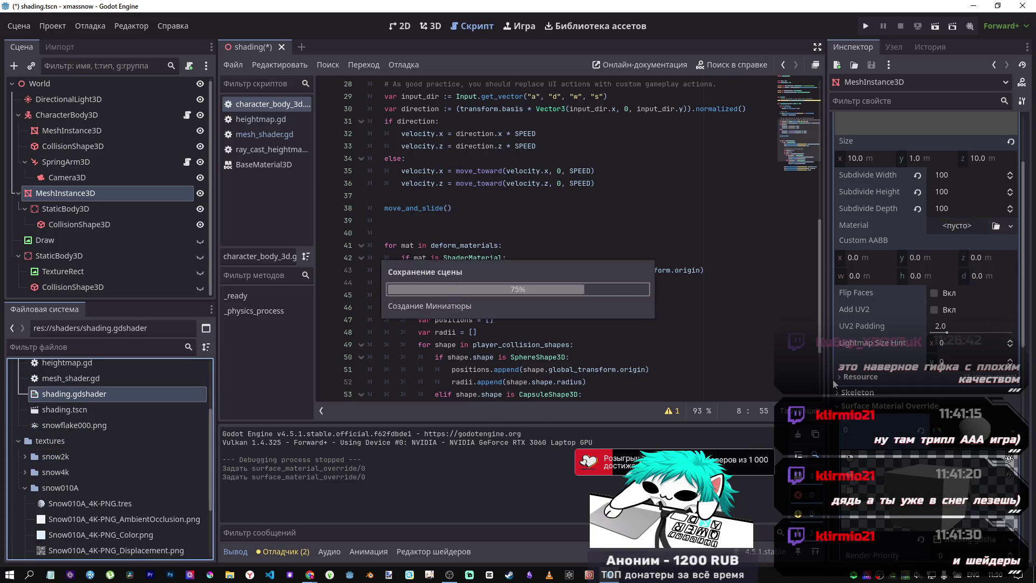
click(934, 26)
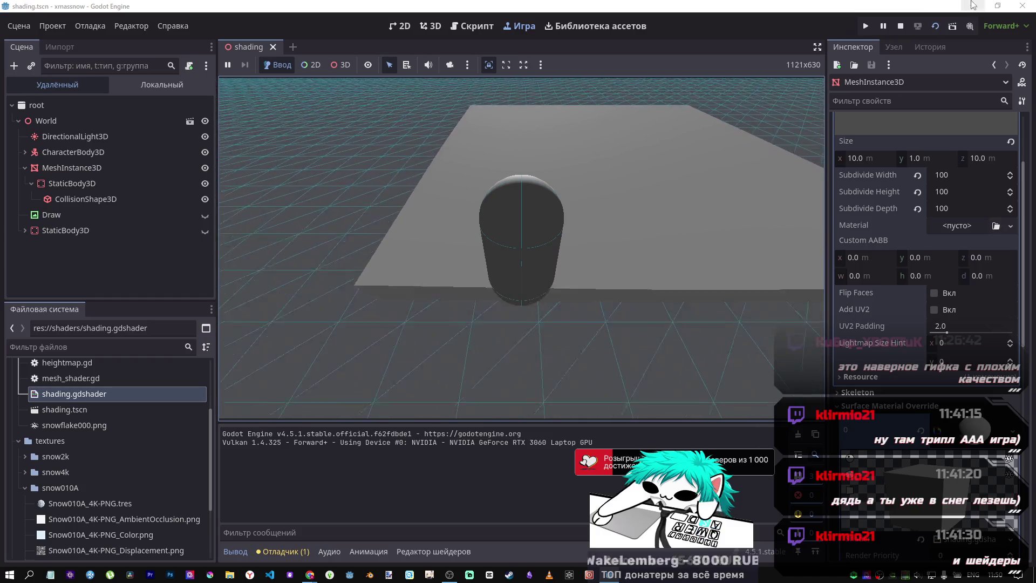
click(900, 26)
Enlarge the output panel and switch to the YouTube video tab in the browser.
scroll(482, 235, down, 3)
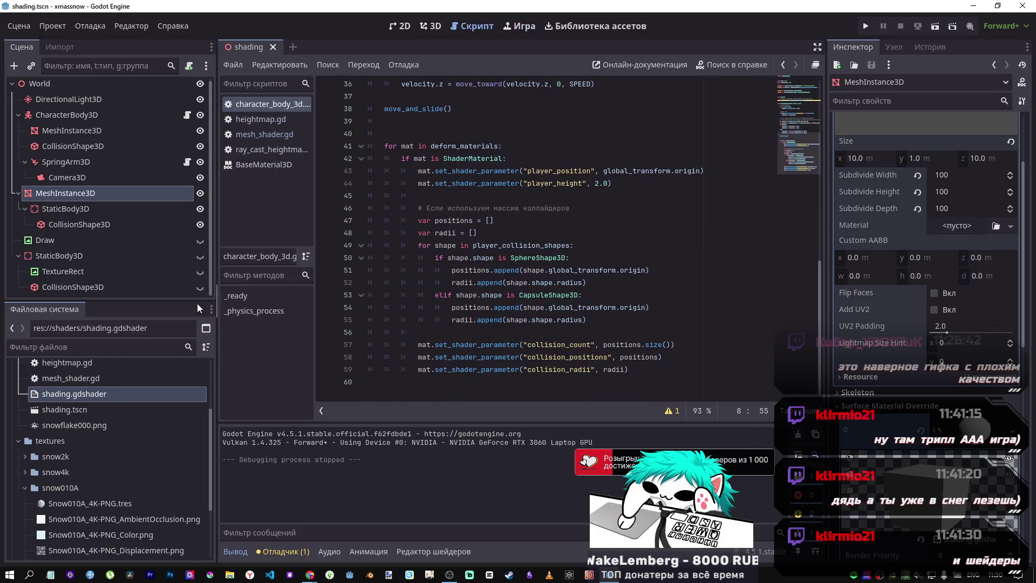
drag(468, 423, 468, 295)
key(alt+Tab)
click(695, 11)
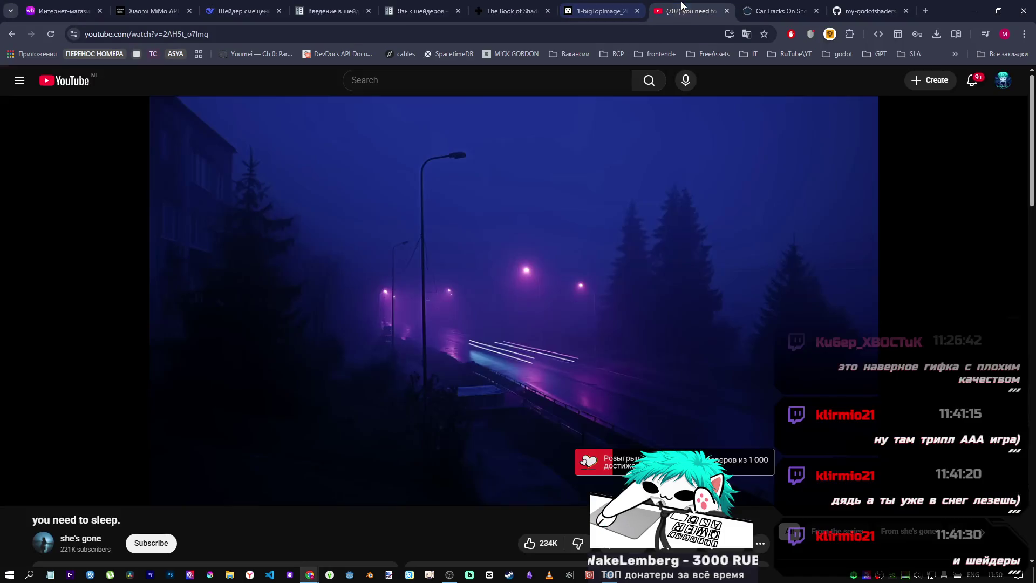
Pause the YouTube video and bring the browser back to the front.
click(715, 132)
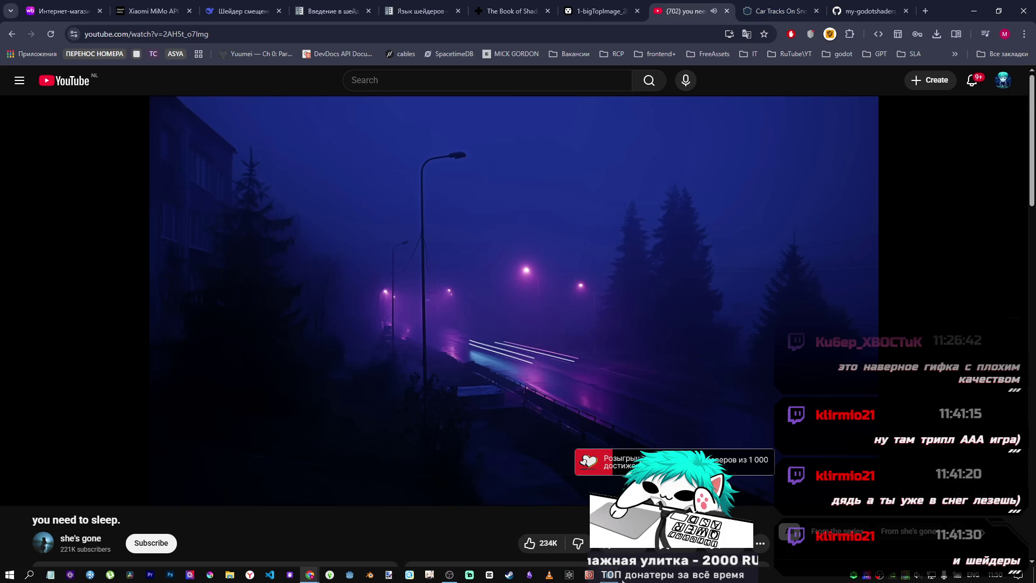
key(alt+Tab)
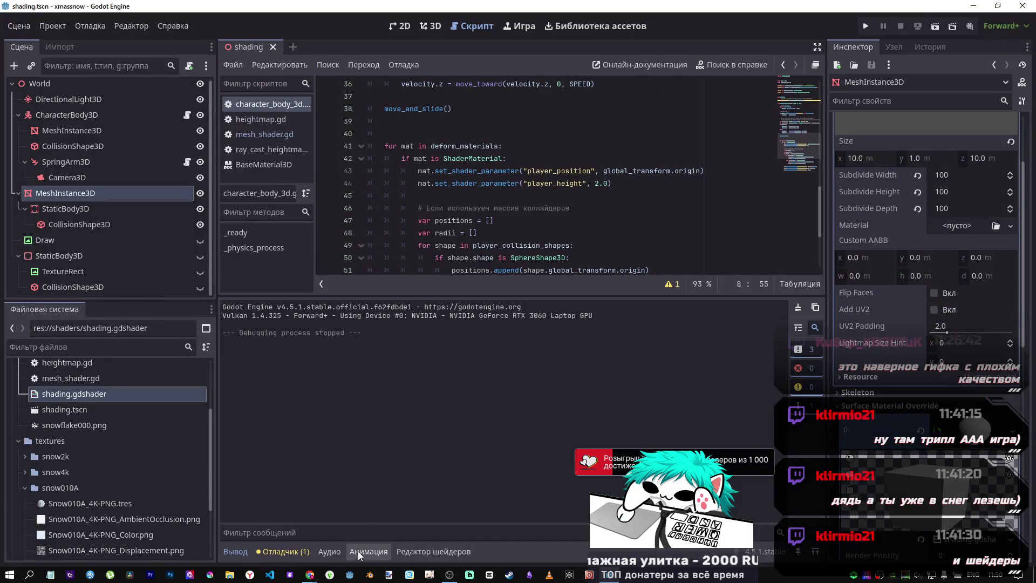
mouse_move(449, 574)
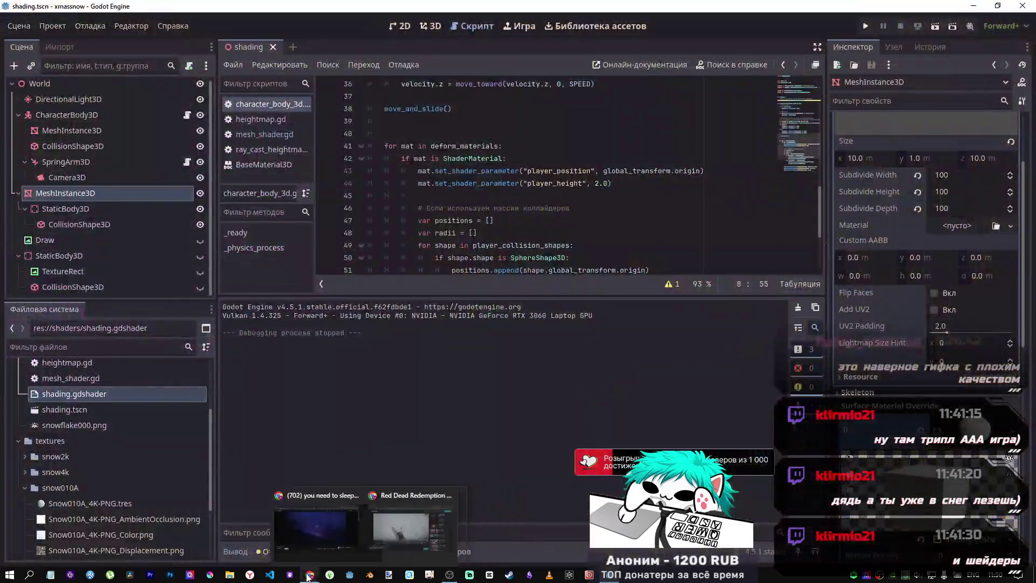
click(308, 541)
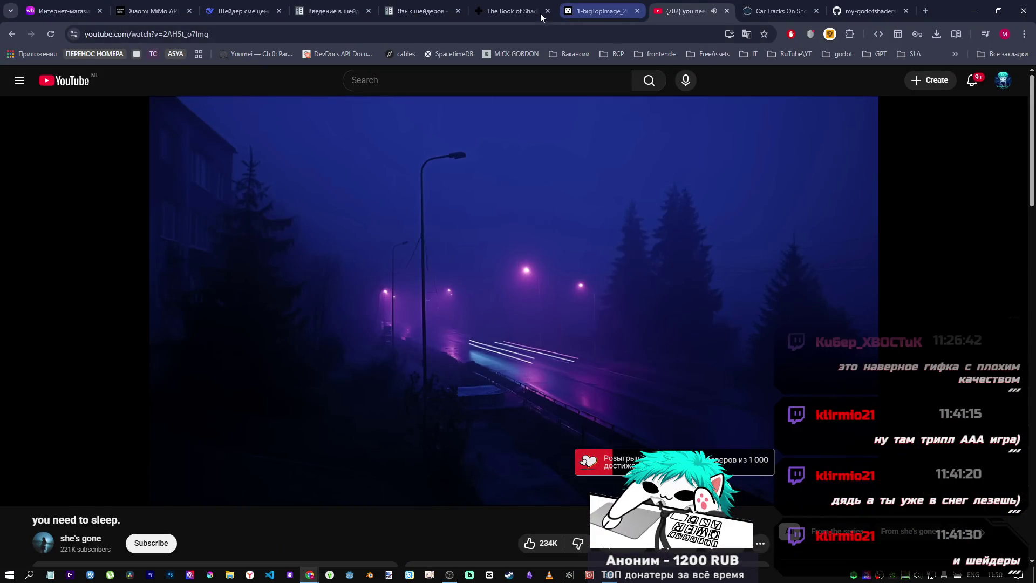
Read through the DeepSeek chat's glsl shader and GDScript code blocks.
click(232, 11)
scroll(658, 216, down, 6)
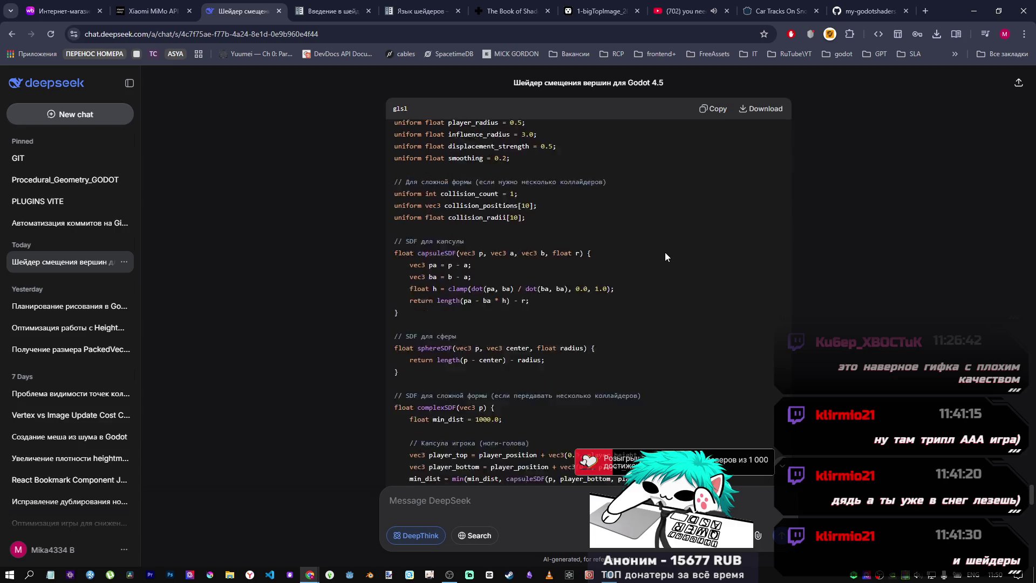
scroll(665, 264, up, 5)
scroll(663, 274, down, 1)
scroll(664, 272, down, 12)
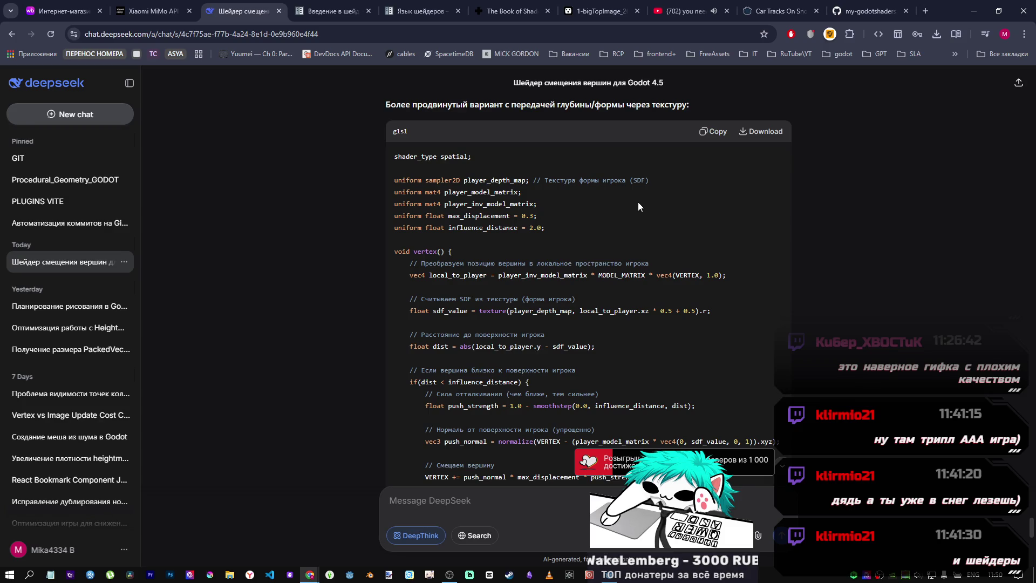
scroll(637, 205, down, 10)
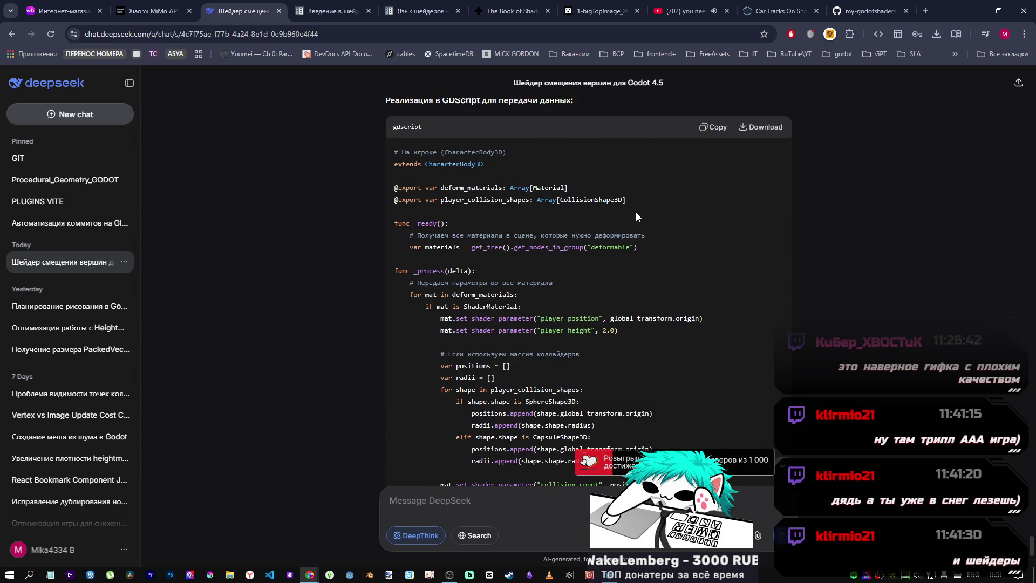
scroll(633, 231, up, 5)
scroll(633, 231, down, 8)
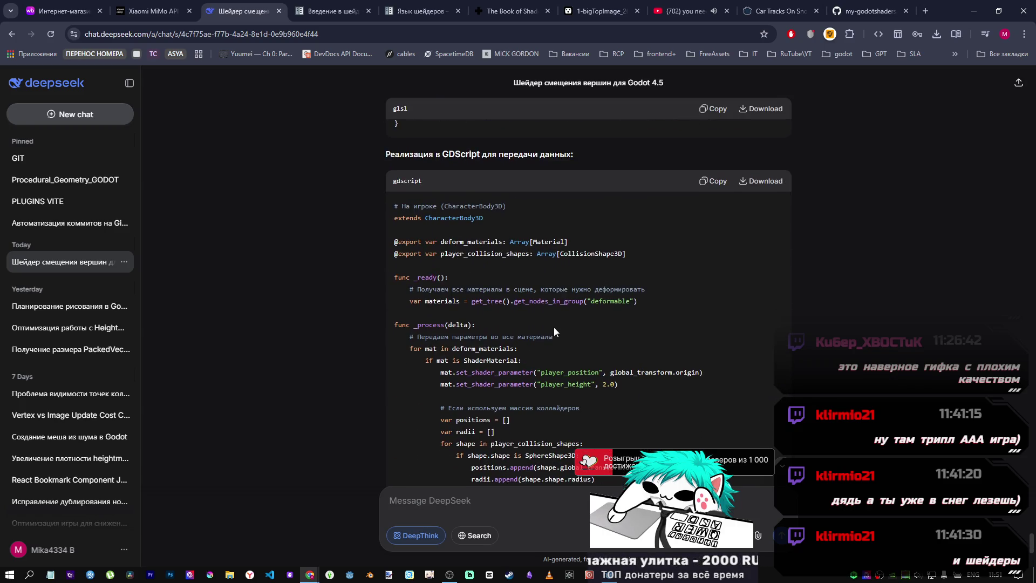
scroll(555, 330, up, 3)
scroll(557, 325, up, 4)
scroll(558, 326, down, 4)
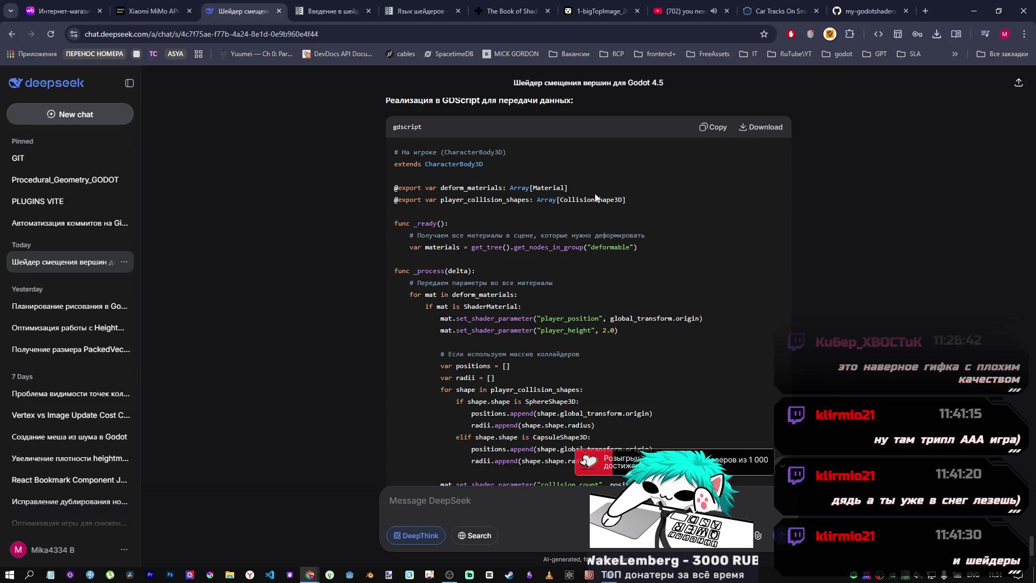
drag(491, 188, 582, 196)
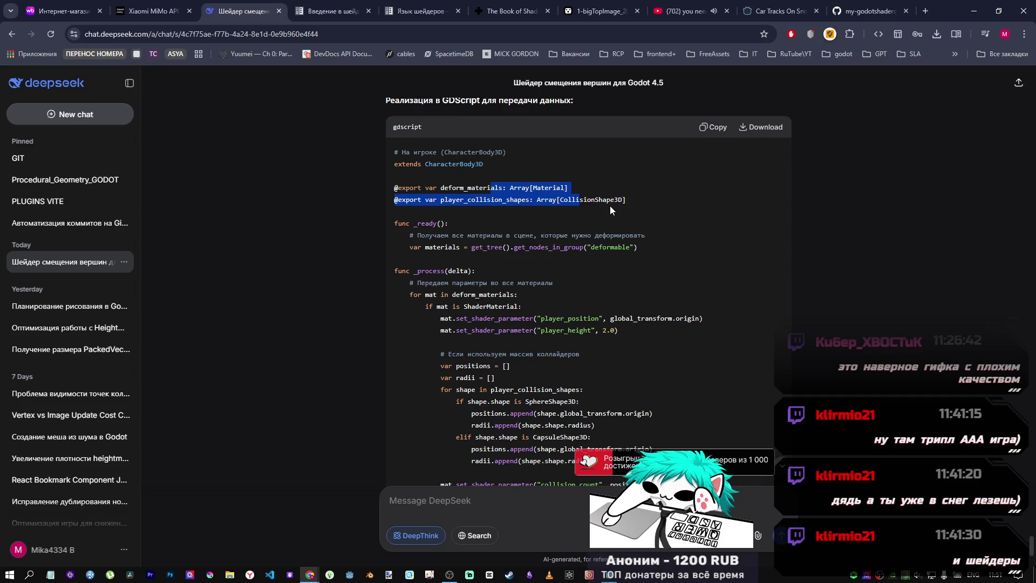
scroll(837, 283, up, 13)
shift+click(990, 233)
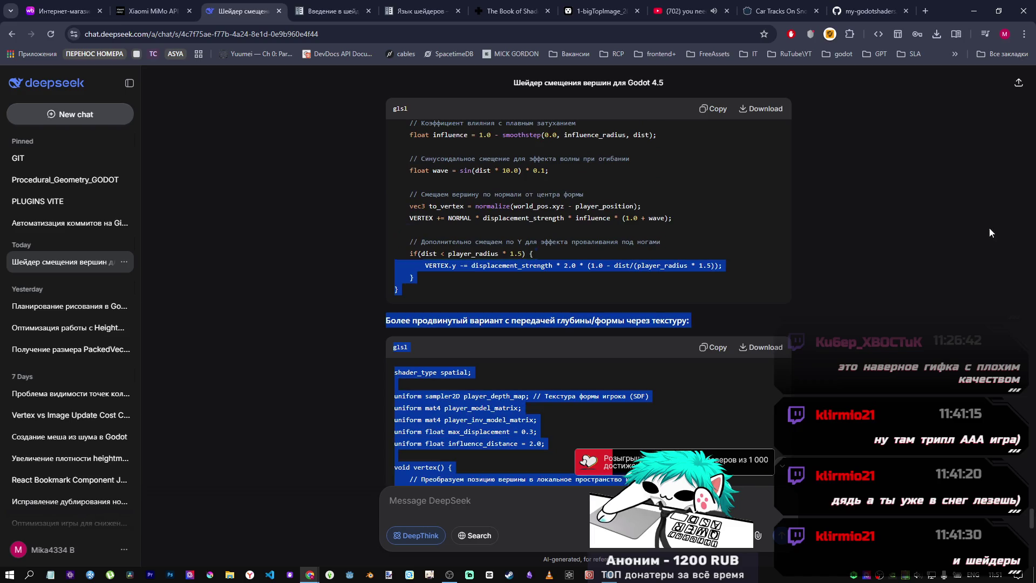
scroll(952, 153, up, 20)
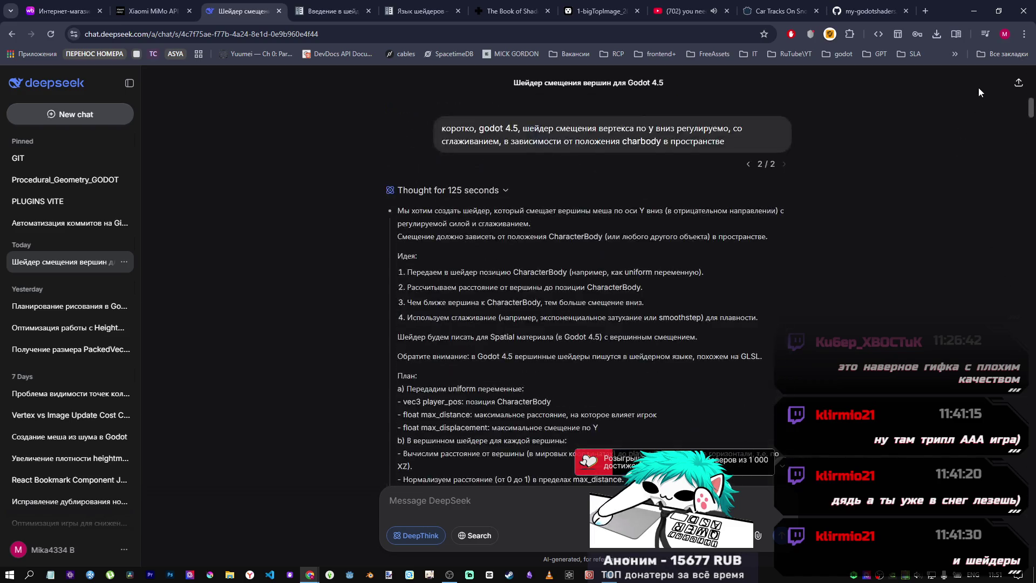
Select parts of the original prompt, including 'по у вниз' and 'коротко', to review them.
drag(734, 141, 376, 130)
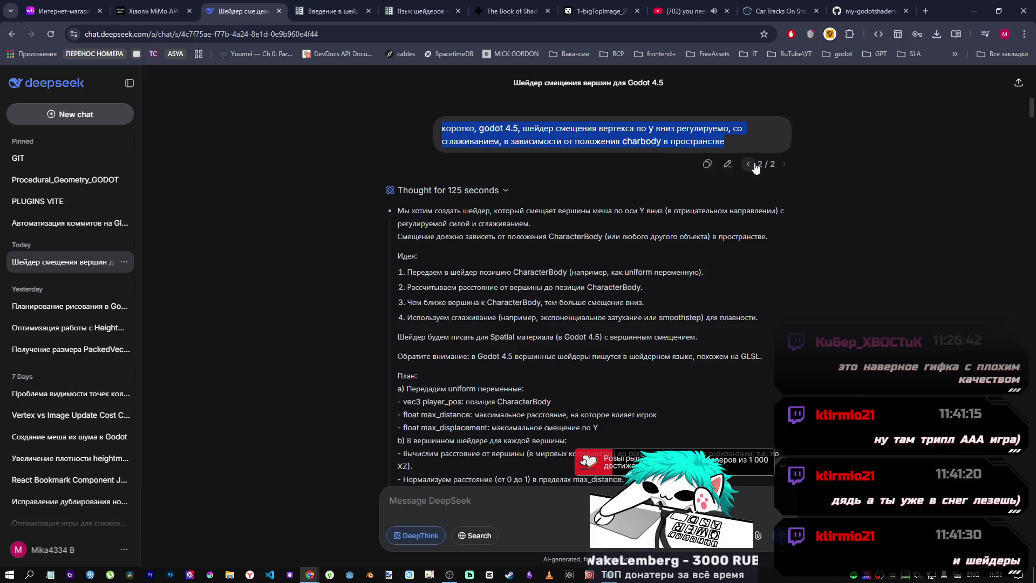
drag(636, 129, 728, 129)
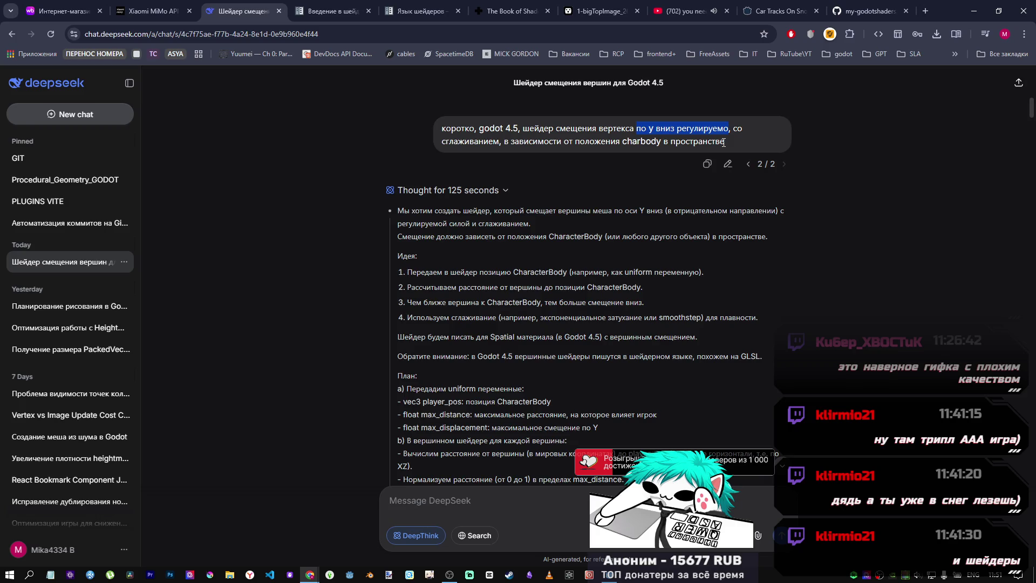
drag(475, 133, 400, 125)
click(399, 125)
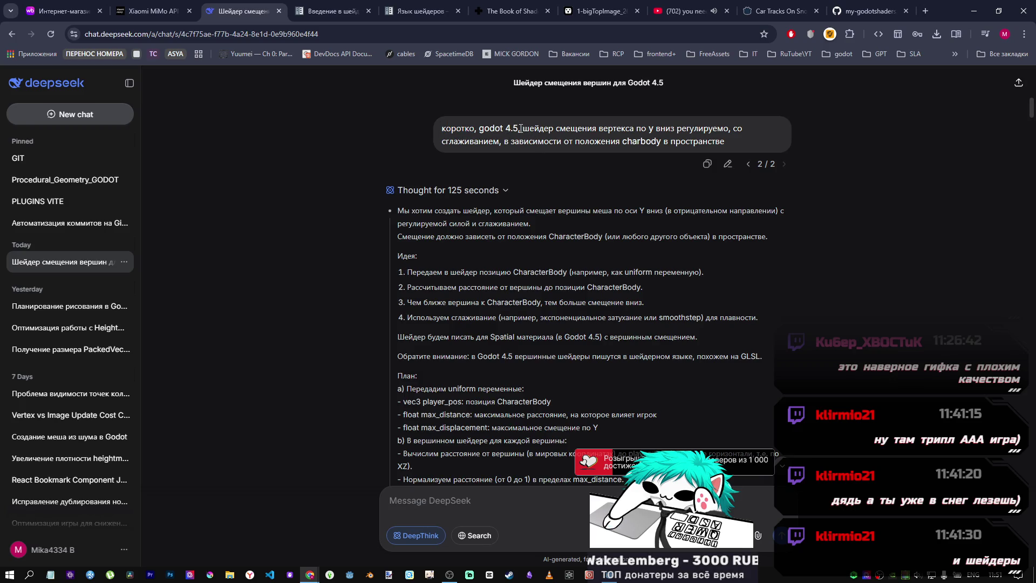
Edit the prompt to add 'простой' after 'godot 4.5,' and resend it.
click(727, 163)
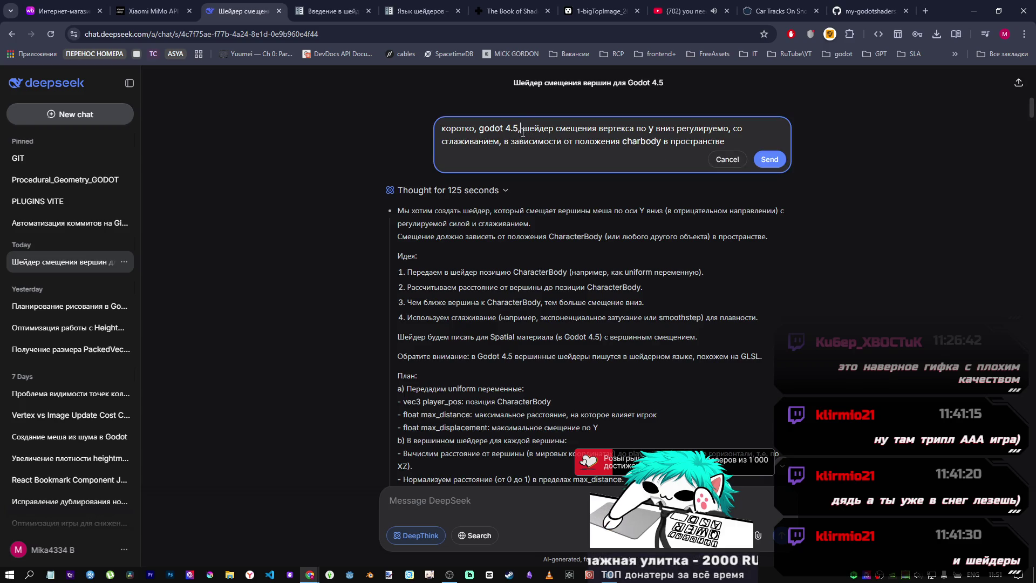
text(ghjcnjq)
key(BackSpace)
key(BackSpace)
key(BackSpace)
key(alt+shift)
text(простой)
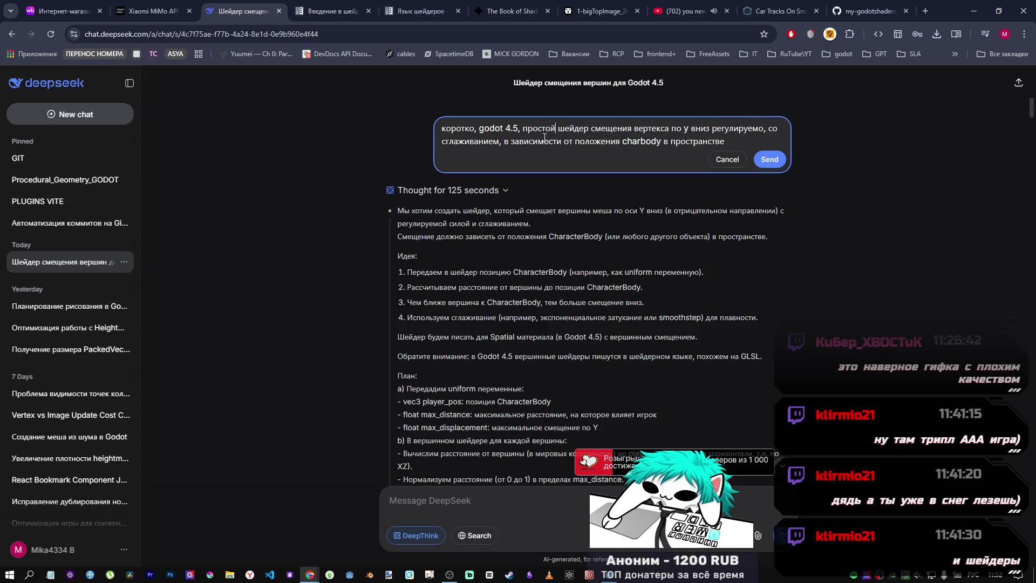
click(432, 501)
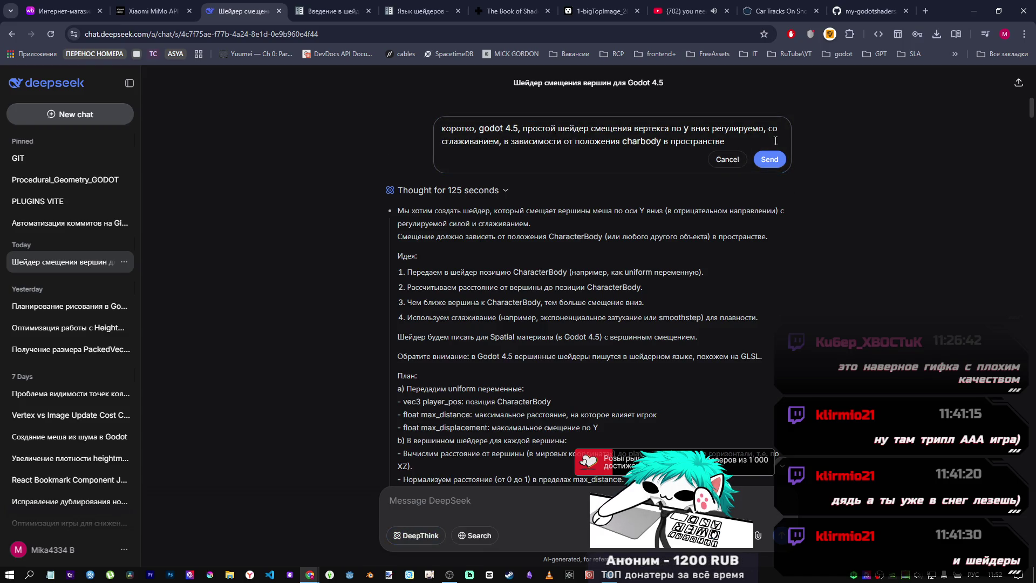
click(771, 159)
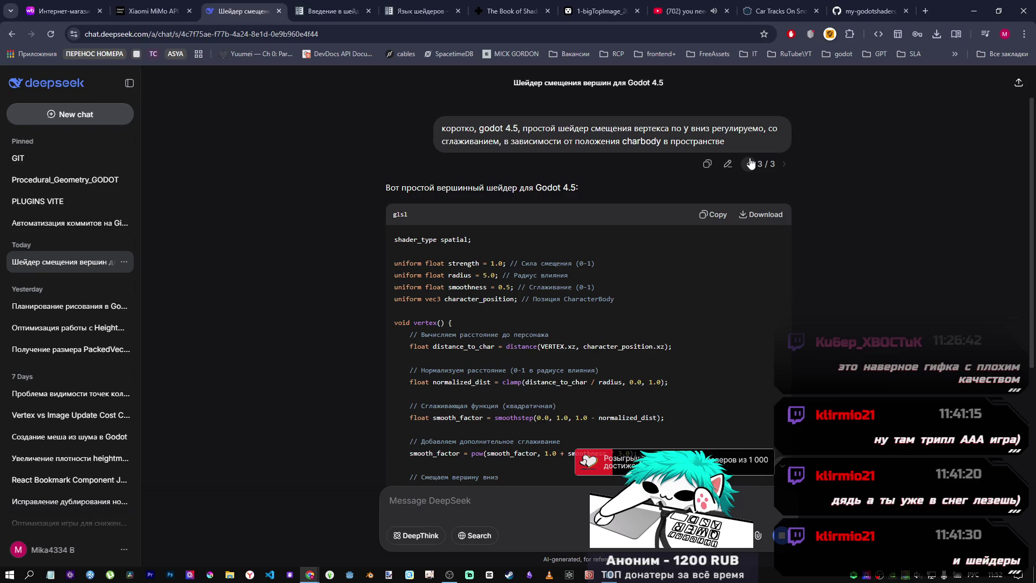
Scroll through the regenerated Godot 4.5 vertex-displacement shader answer, then return to Godot.
scroll(681, 294, down, 3)
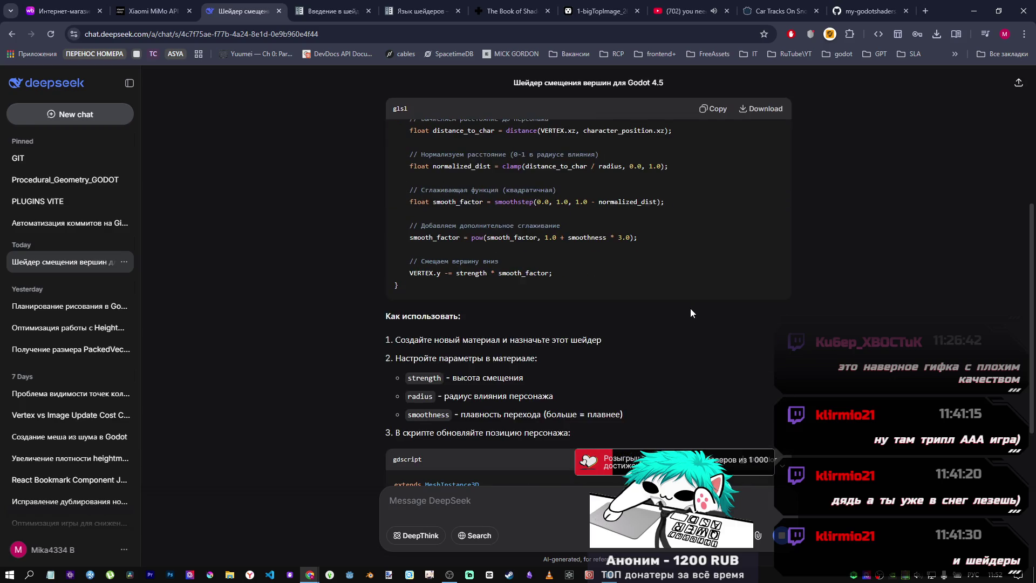
scroll(668, 307, down, 4)
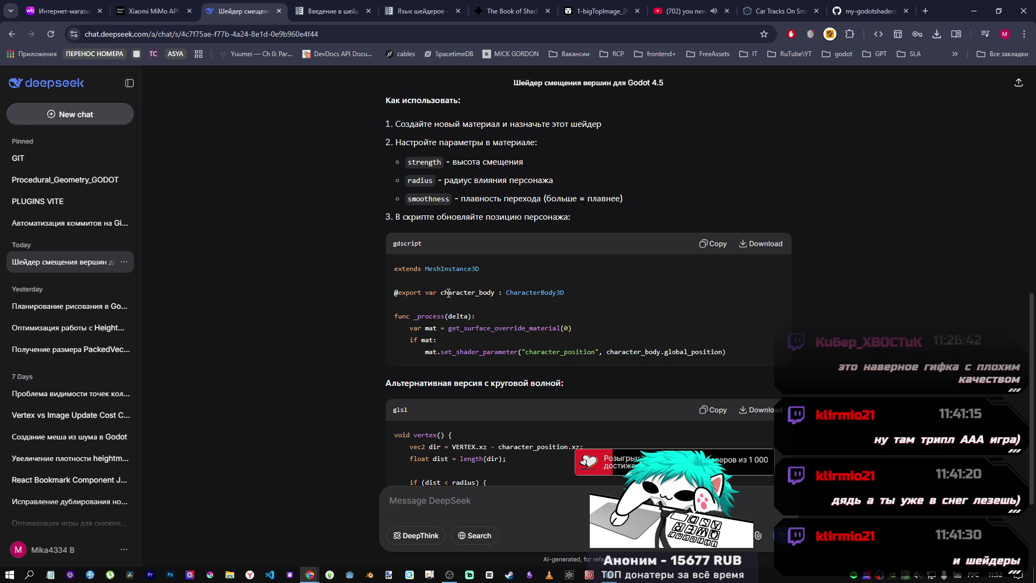
scroll(448, 292, down, 3)
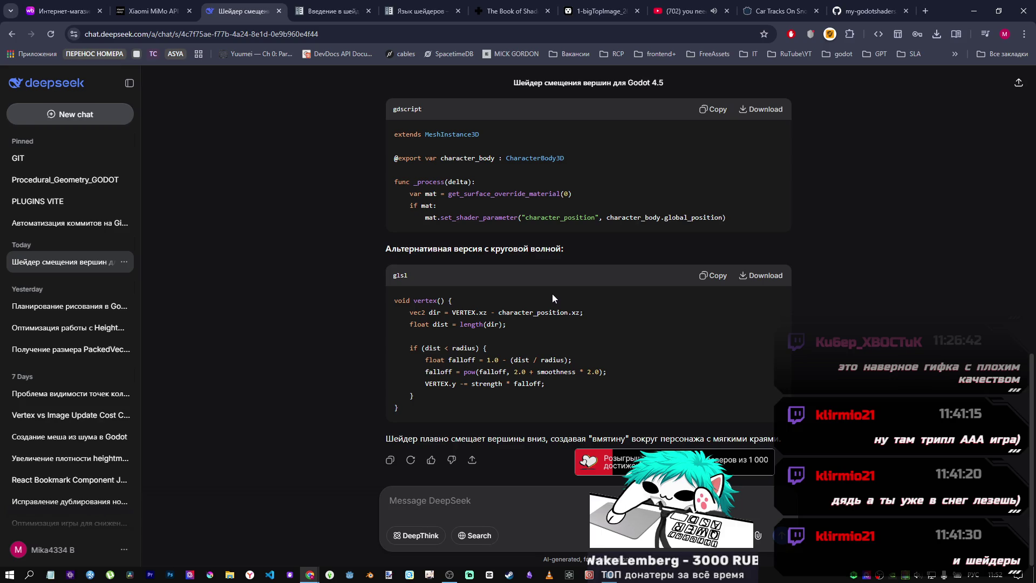
scroll(551, 299, up, 9)
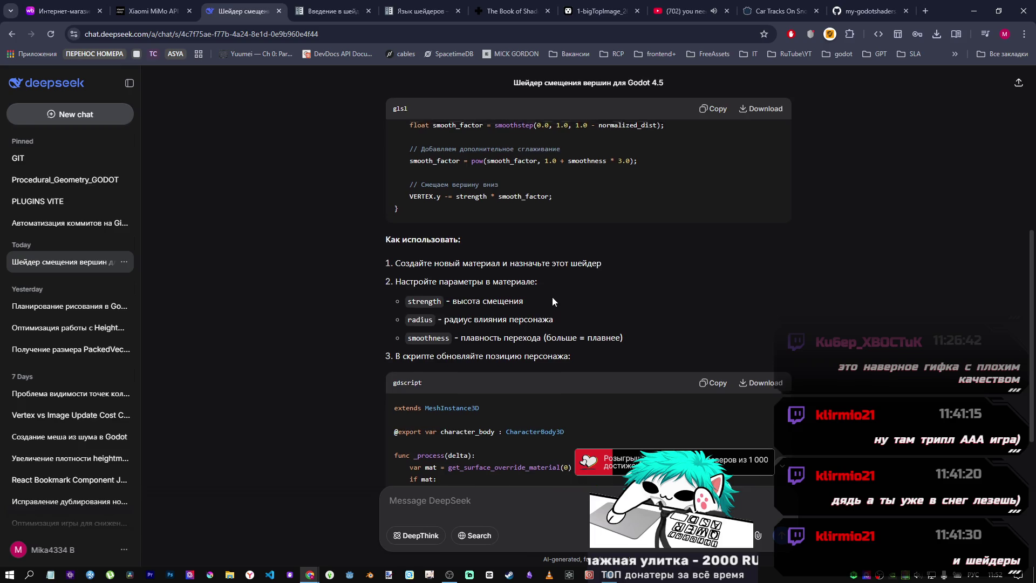
scroll(550, 296, down, 10)
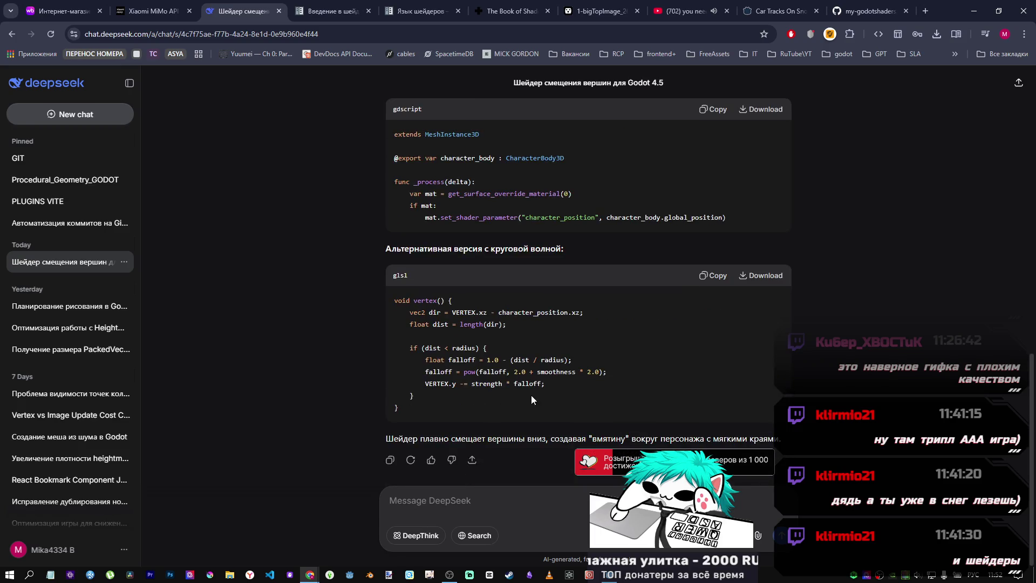
scroll(546, 350, up, 11)
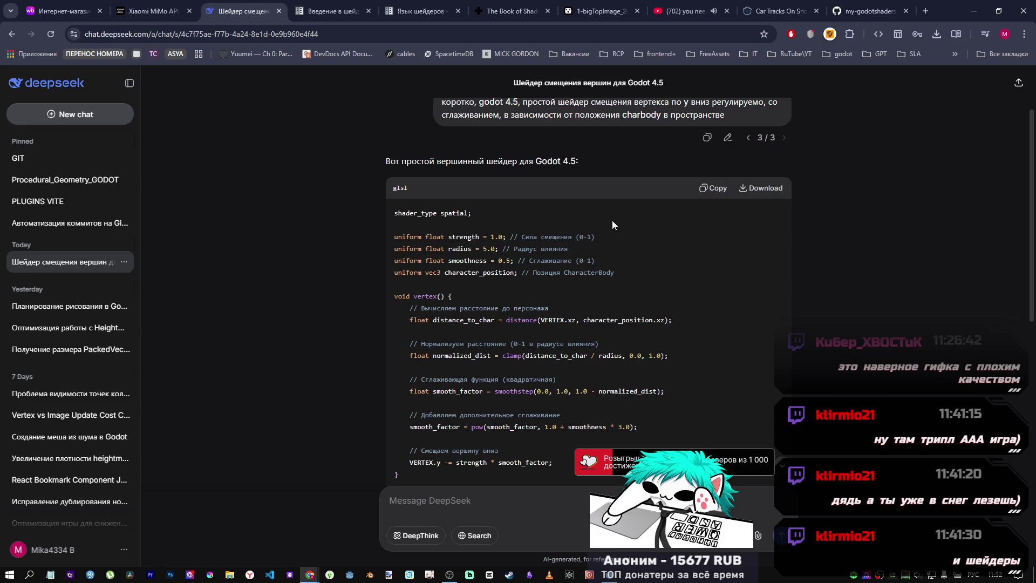
key(alt+Tab)
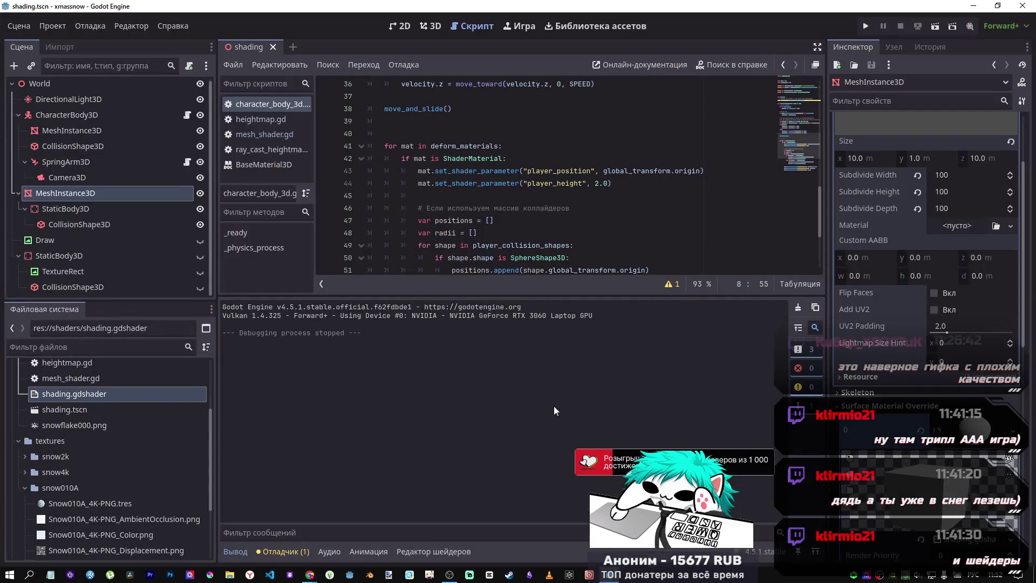
Replace shading.gdshader's contents with the DeepSeek shader using strength, radius and smoothness uniforms.
double_click(72, 394)
click(536, 420)
key(ctrl+a)
key(ctrl+v)
scroll(416, 376, up, 10)
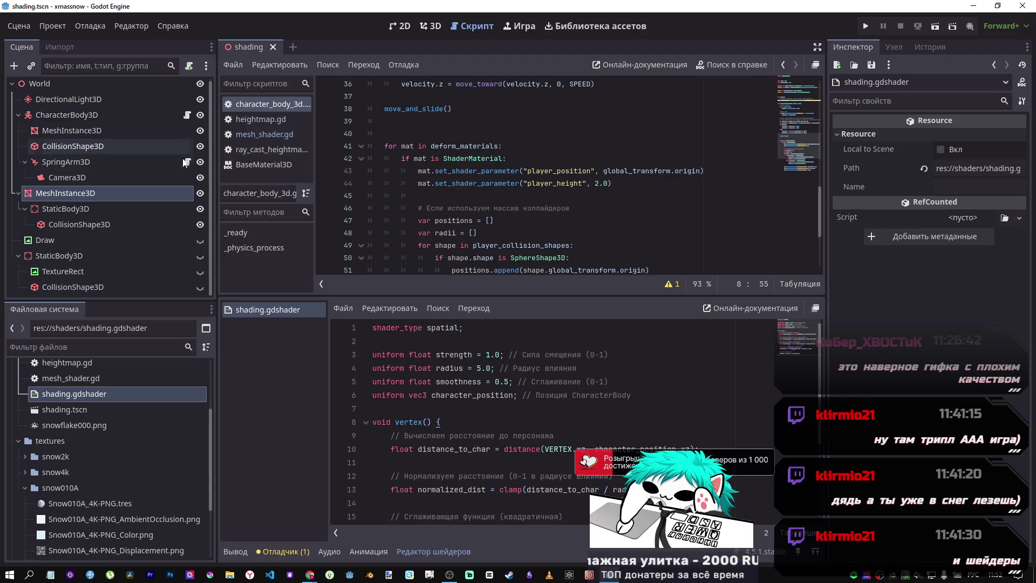
Copy the gdscript usage snippet from the DeepSeek chat and return to Godot.
key(alt+Tab)
scroll(562, 335, down, 5)
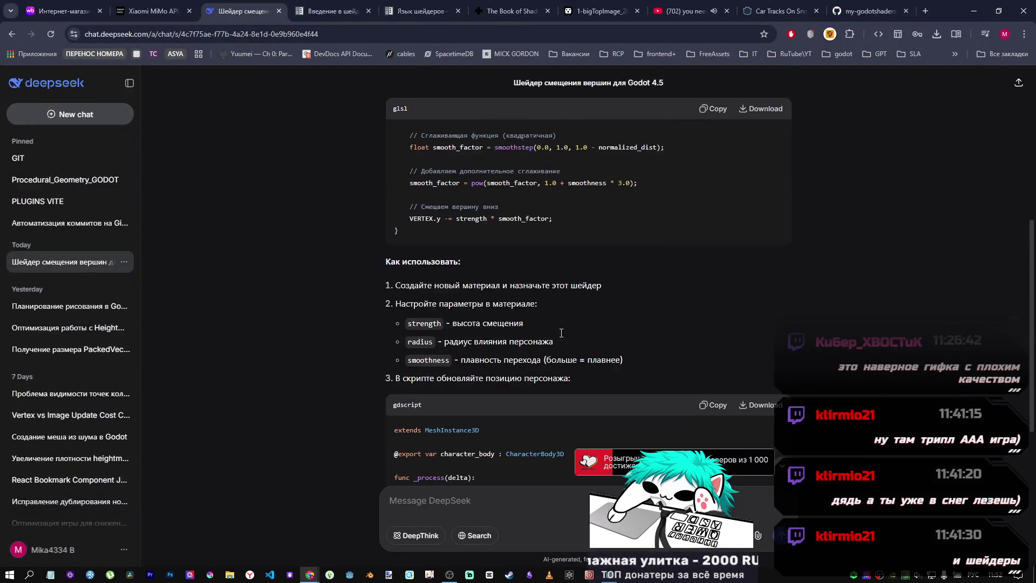
scroll(561, 333, down, 4)
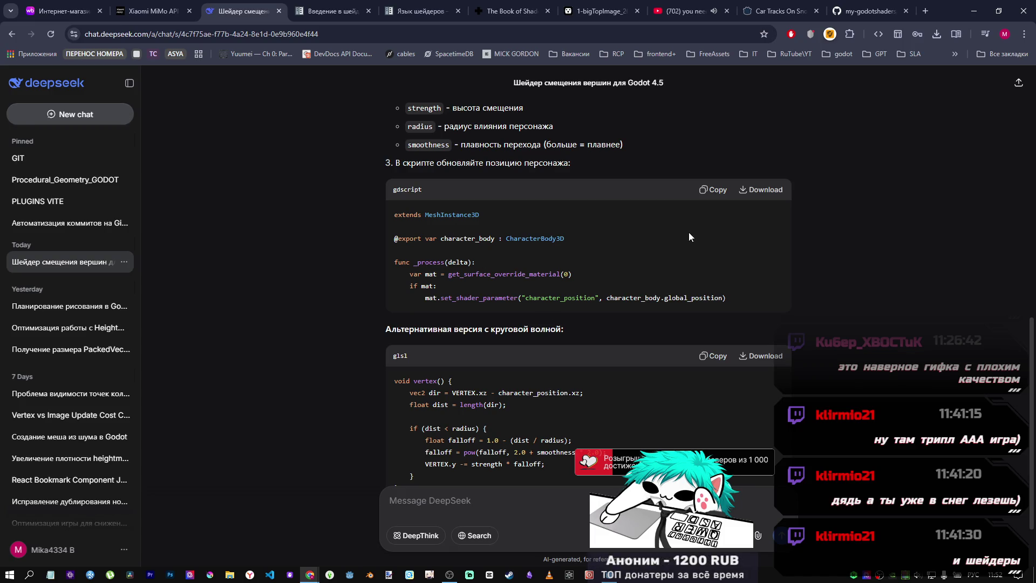
click(711, 190)
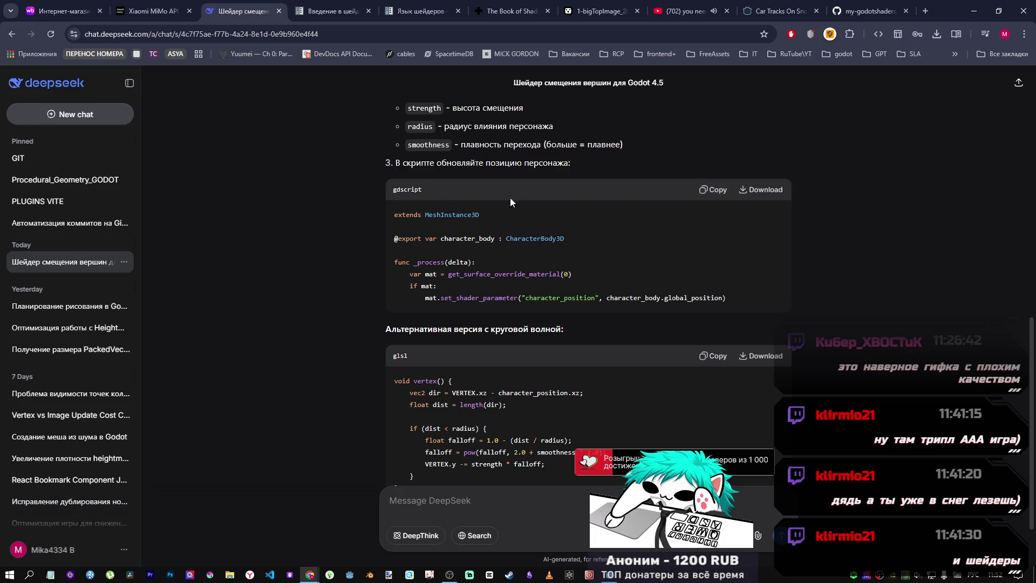
key(alt+Tab)
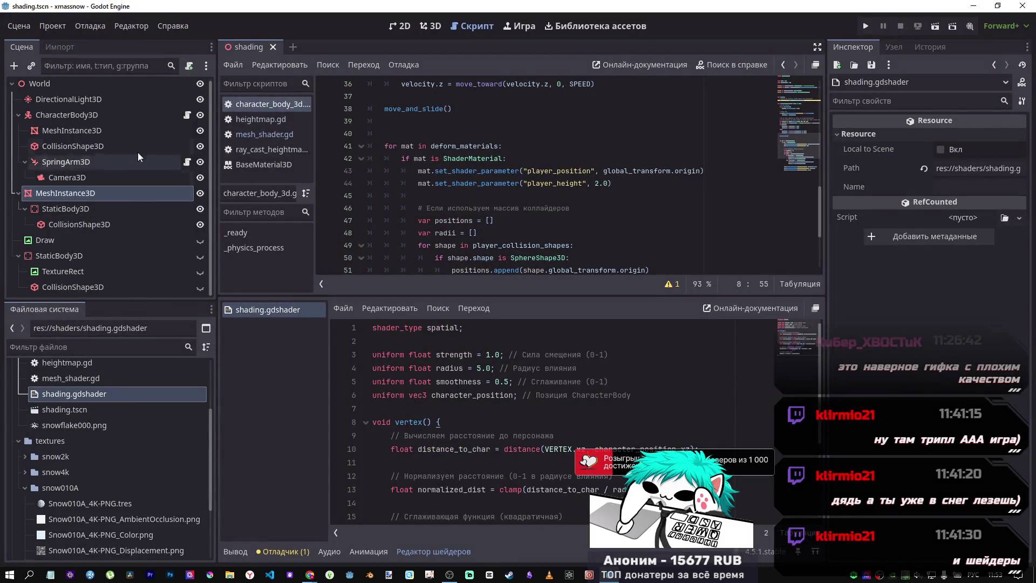
Delete lines 7–16 of character_body_3d.gd, removing the material exports and _ready function.
click(148, 114)
drag(796, 145, 794, 95)
mouse_move(637, 225)
mouse_down()
mouse_move(540, 224)
mouse_move(377, 116)
mouse_move(315, 111)
mouse_up()
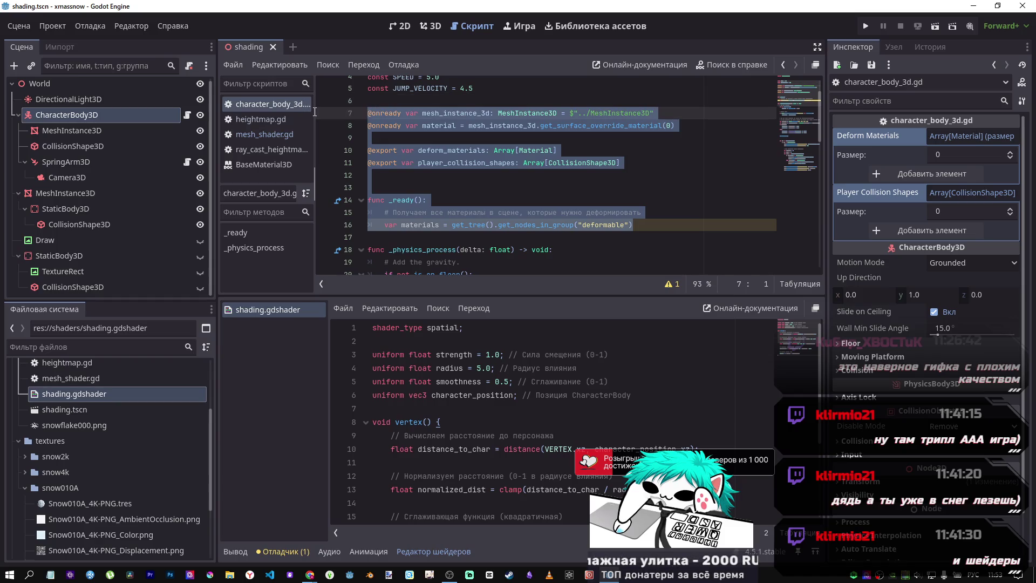
key(BackSpace)
key(BackSpace)
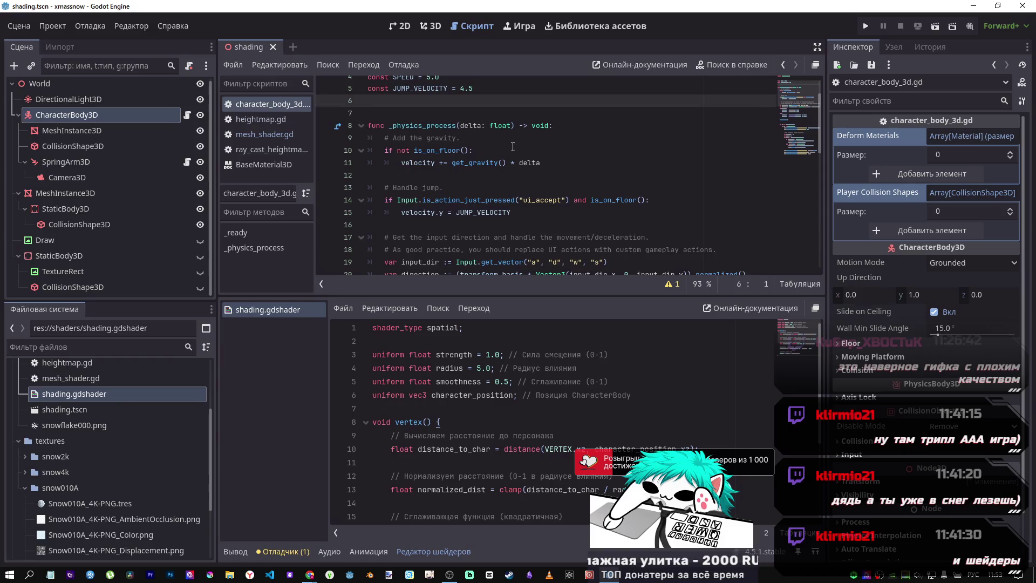
Delete the deform_materials shader-parameter loop so the script ends at move_and_slide(), then save.
key(ctrl+End)
key(shift+Left)
key(shift+Left)
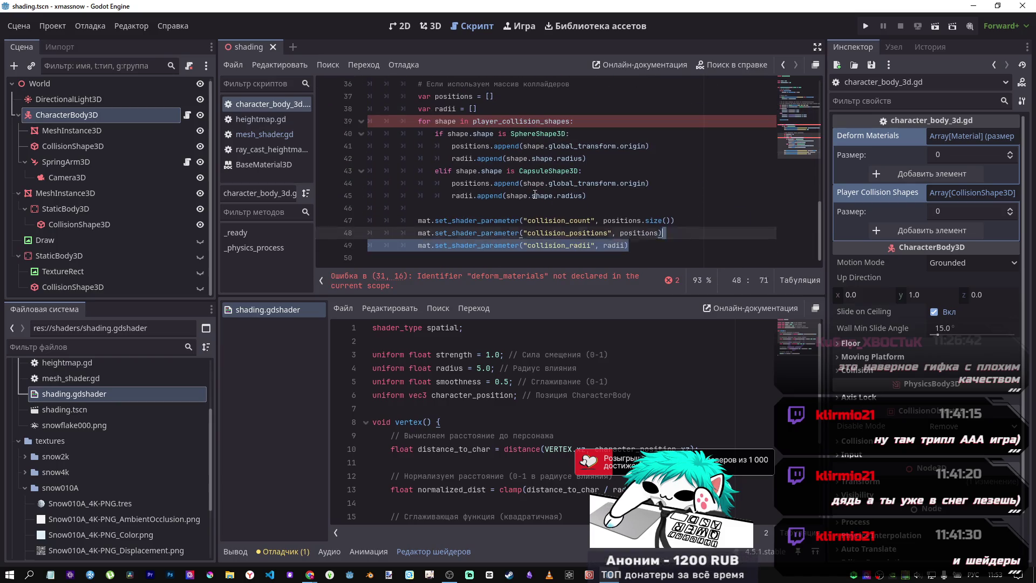
scroll(534, 194, up, 3)
shift+click(466, 183)
shift+click(358, 134)
key(BackSpace)
key(BackSpace)
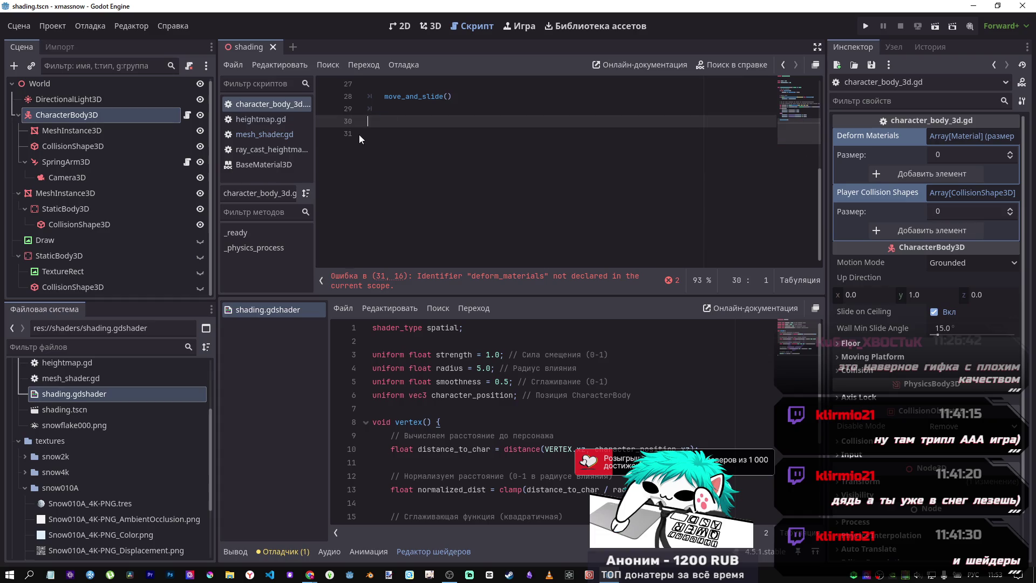
key(BackSpace)
key(ctrl+s)
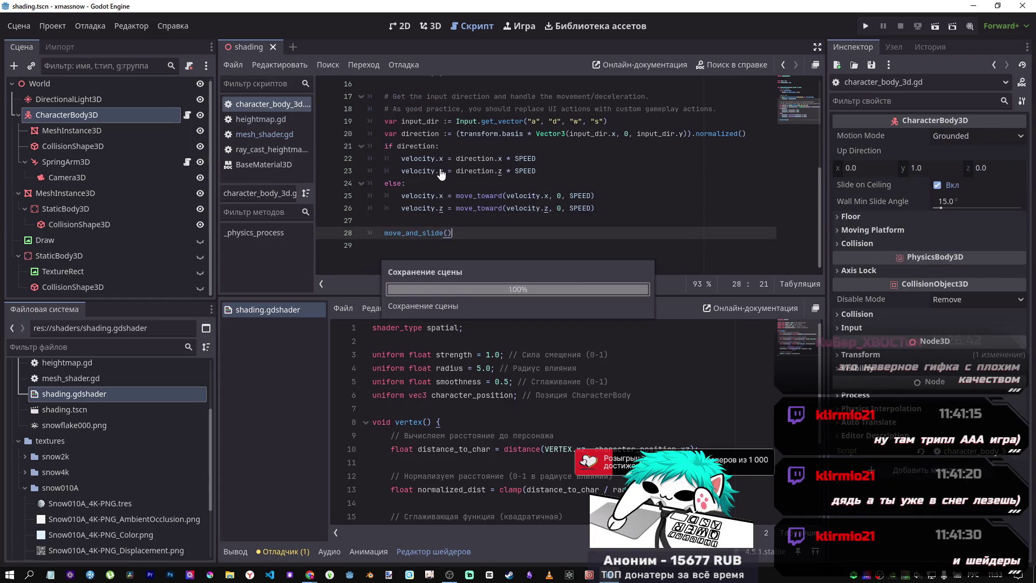
click(64, 193)
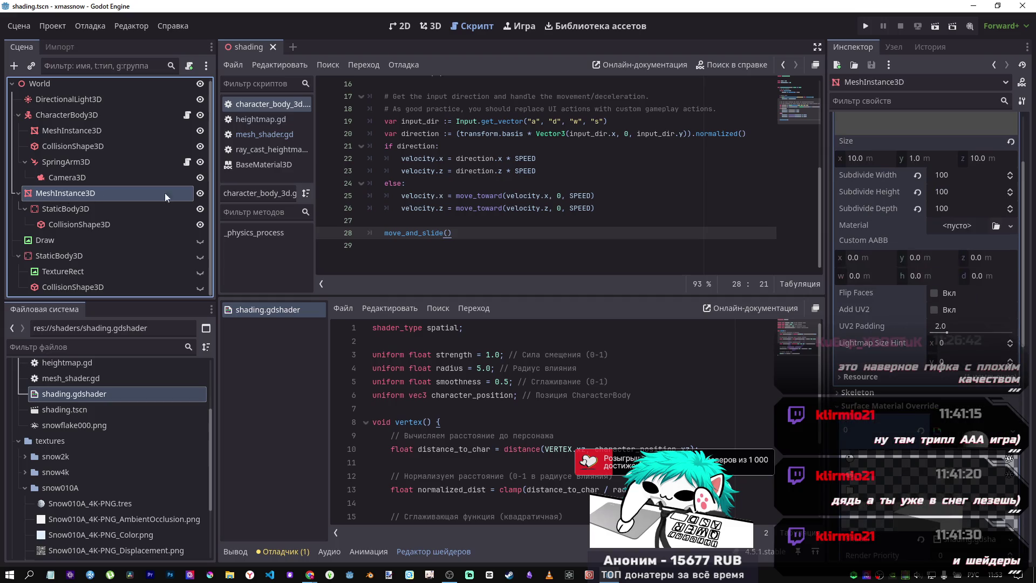
Attach mesh_shader.gd to the snow slab, paste the copied _process script, and save.
right_click(94, 192)
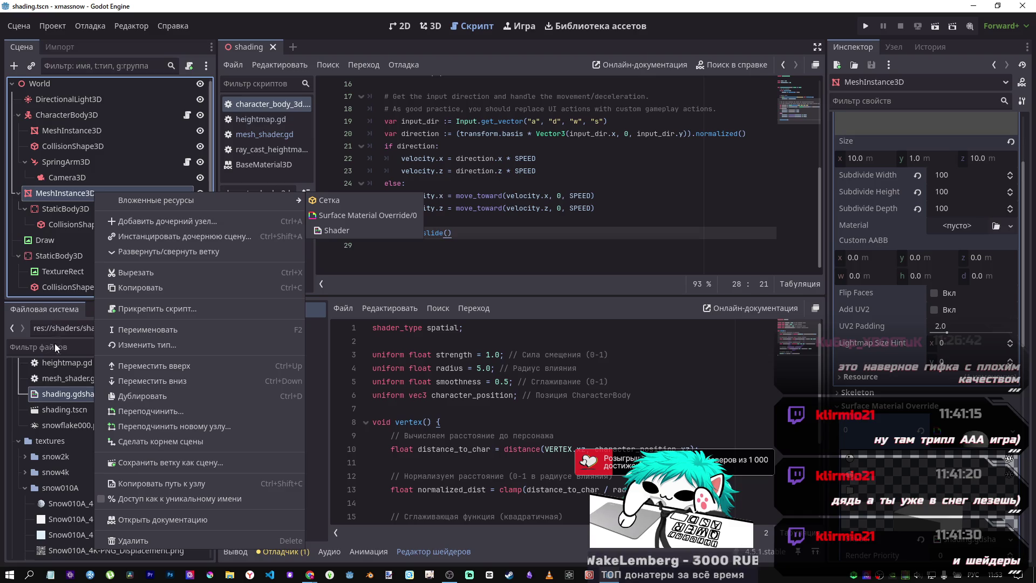
click(60, 364)
double_click(60, 364)
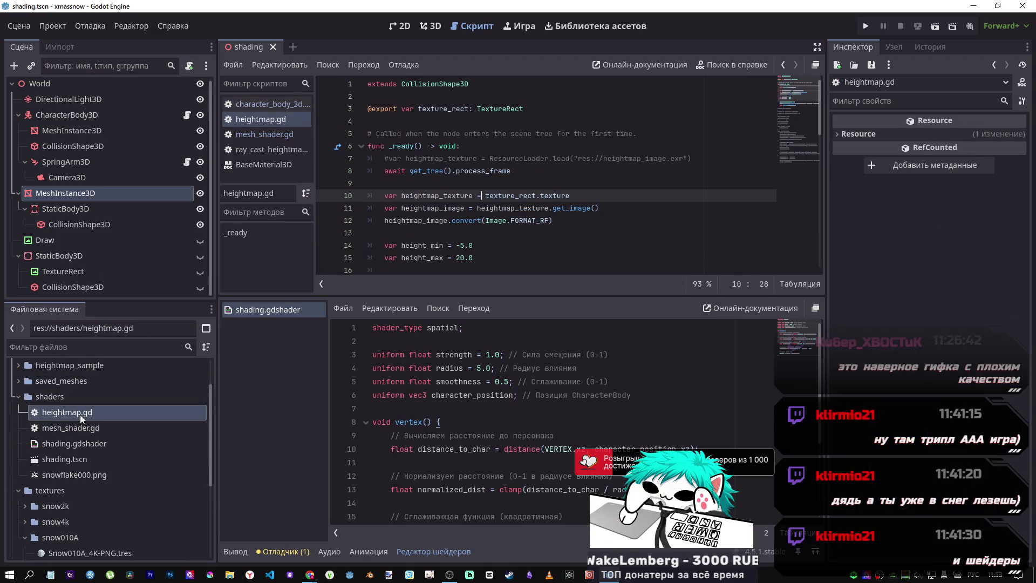
mouse_move(75, 427)
mouse_down()
mouse_move(83, 431)
mouse_move(85, 355)
mouse_move(73, 194)
mouse_up()
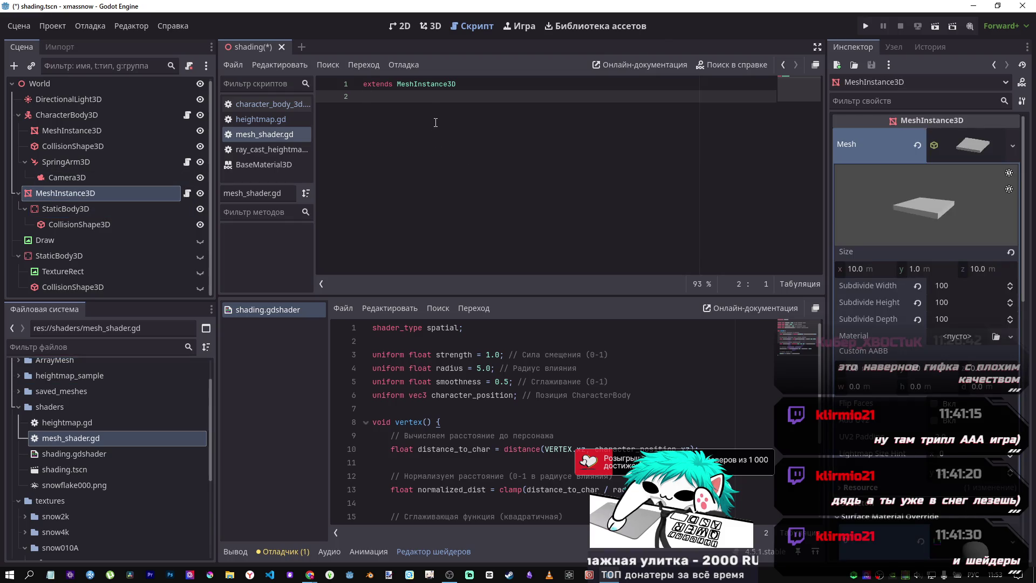
key(ctrl+v)
key(ctrl+s)
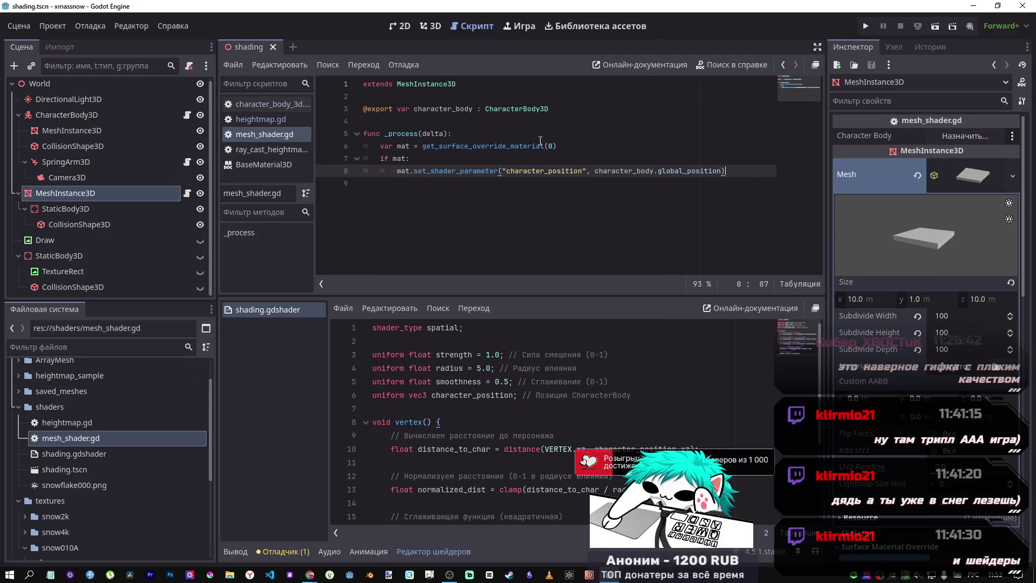
Assign CharacterBody3D to the script's Character Body export.
click(965, 135)
click(488, 170)
click(478, 465)
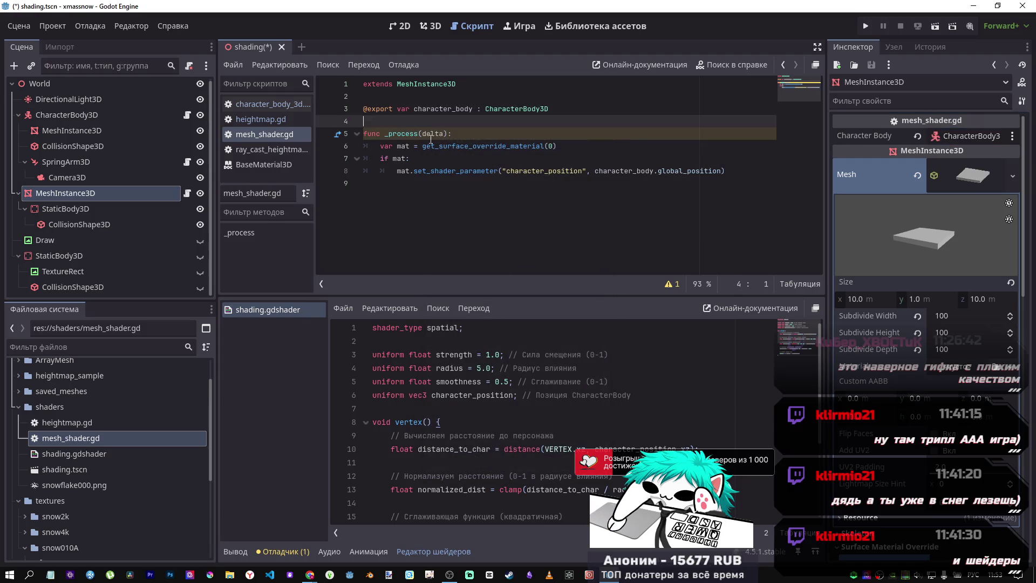
Change the function to _physics_process, remove the stray (delta) leftover, and save.
click(384, 133)
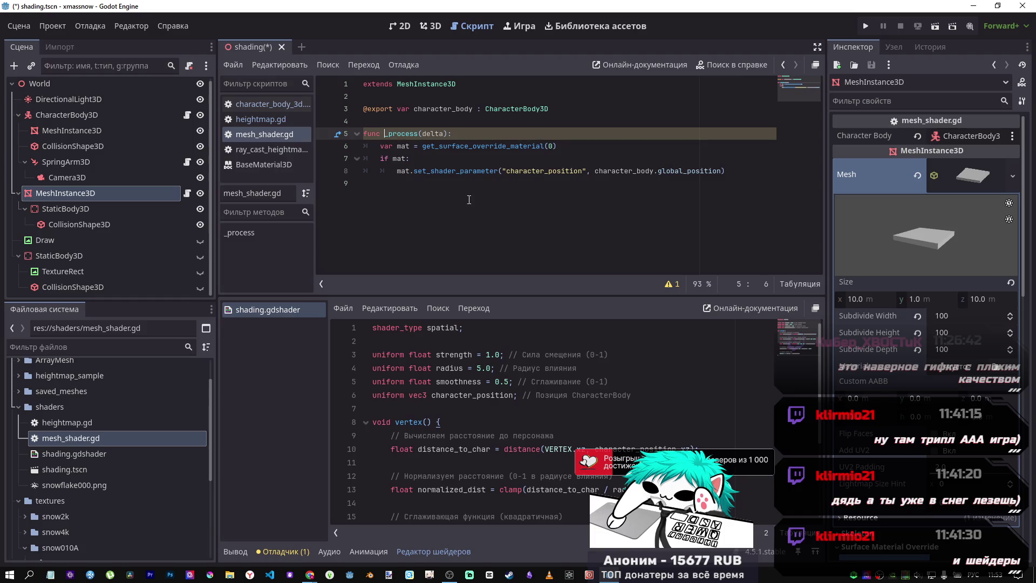
text(a)
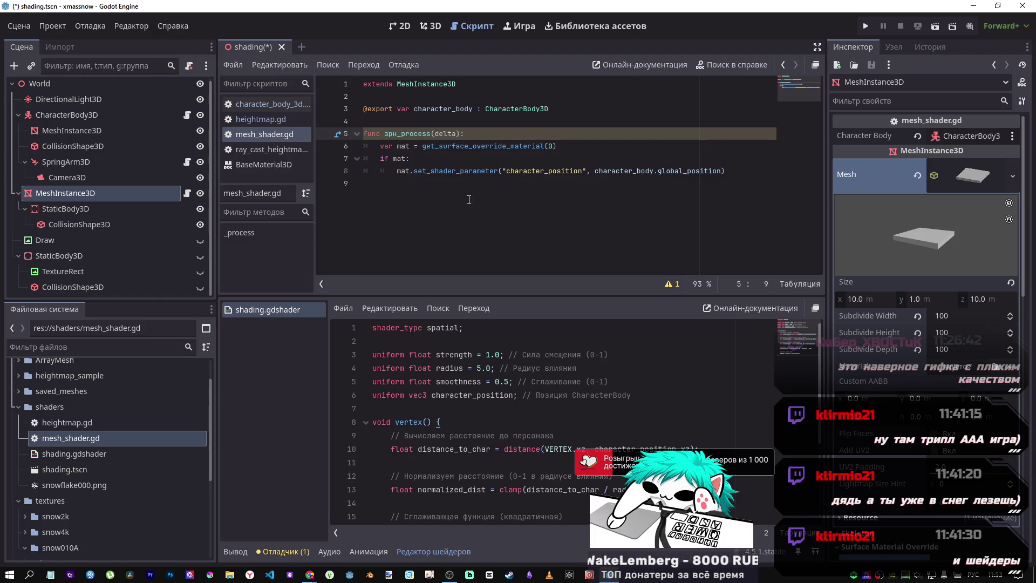
text(_ph)
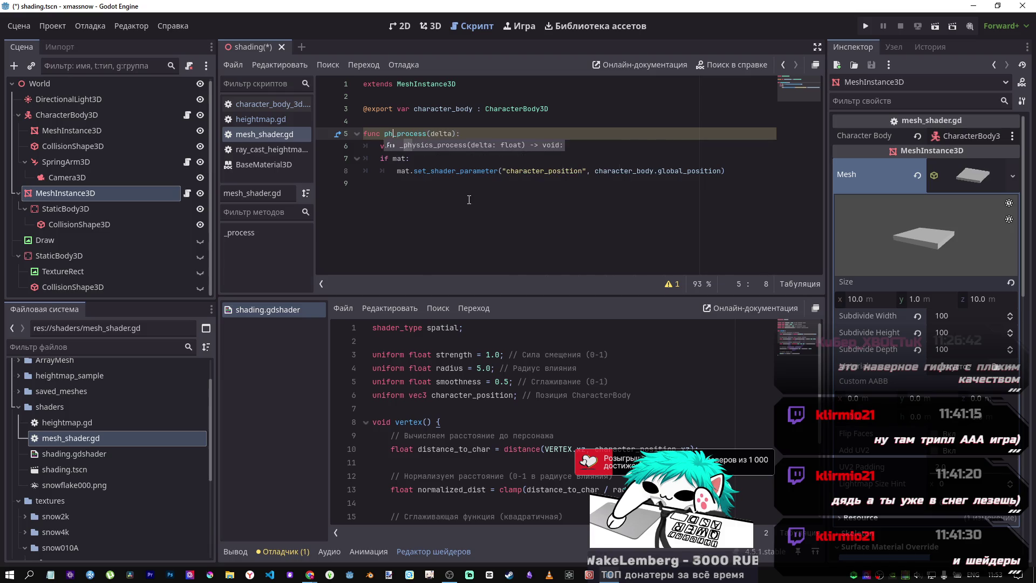
key(Tab)
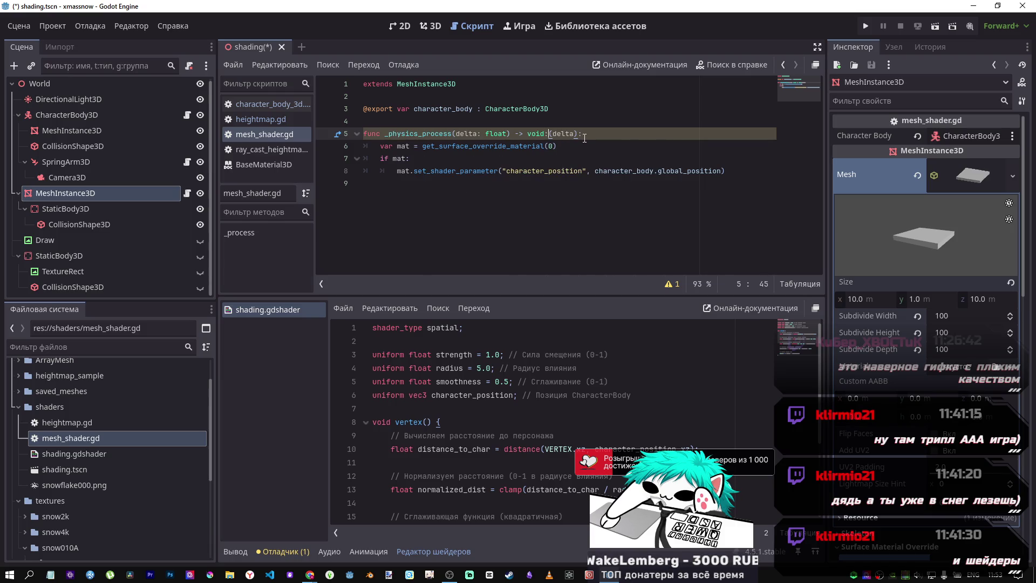
drag(574, 134, 510, 128)
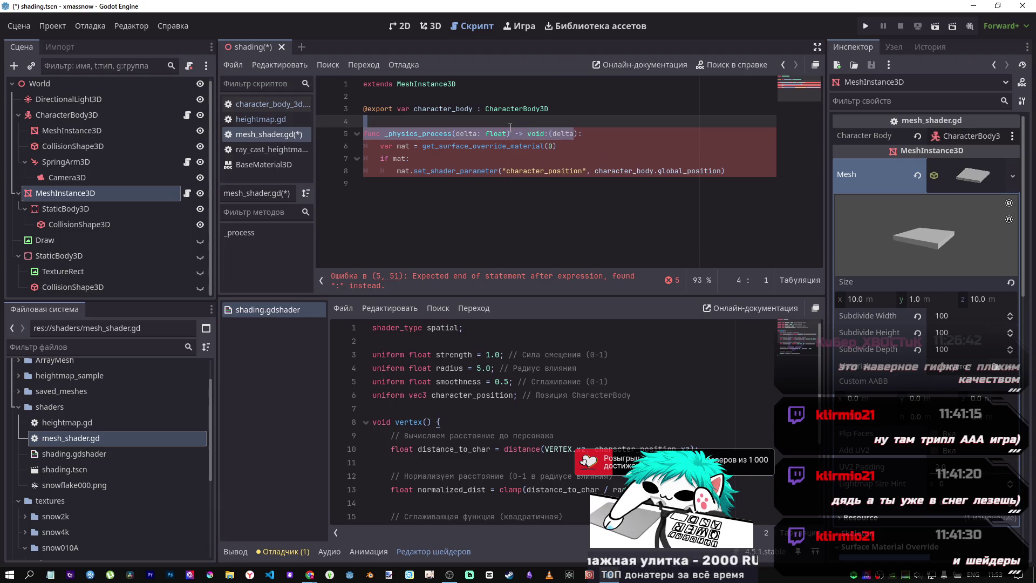
drag(574, 134, 526, 134)
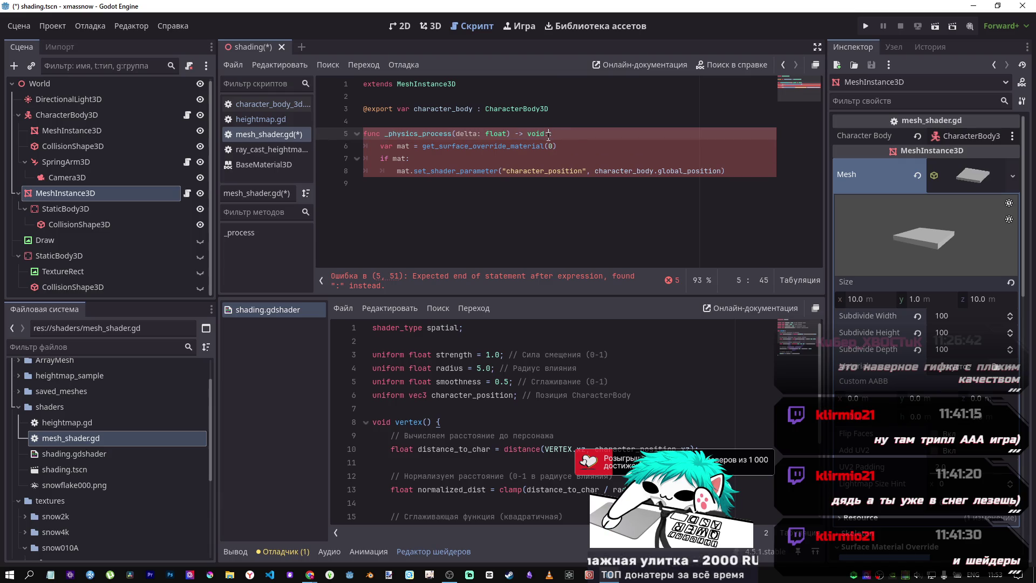
key(ctrl+s)
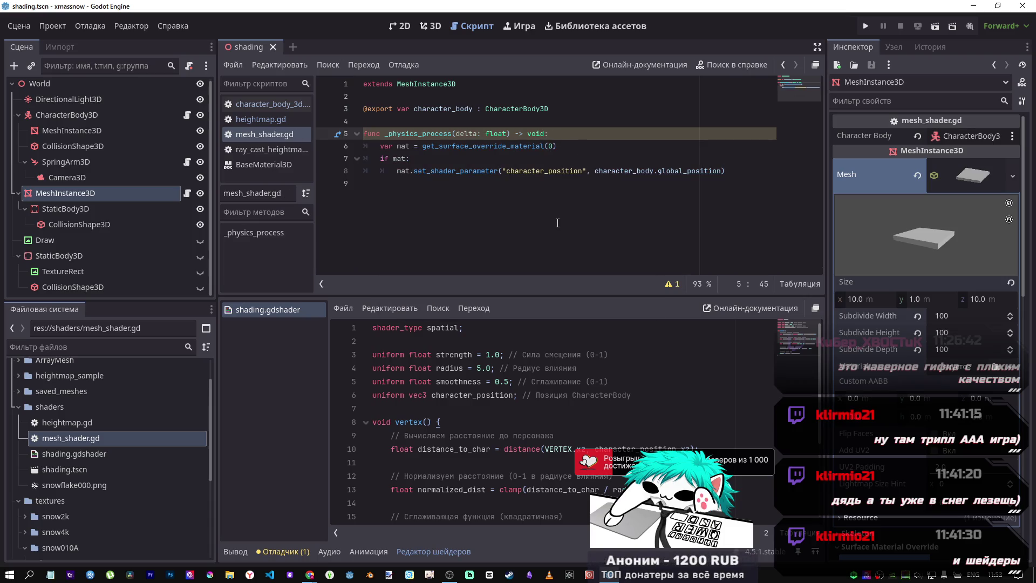
Select the get_surface_override_material(0) call in the script.
click(508, 143)
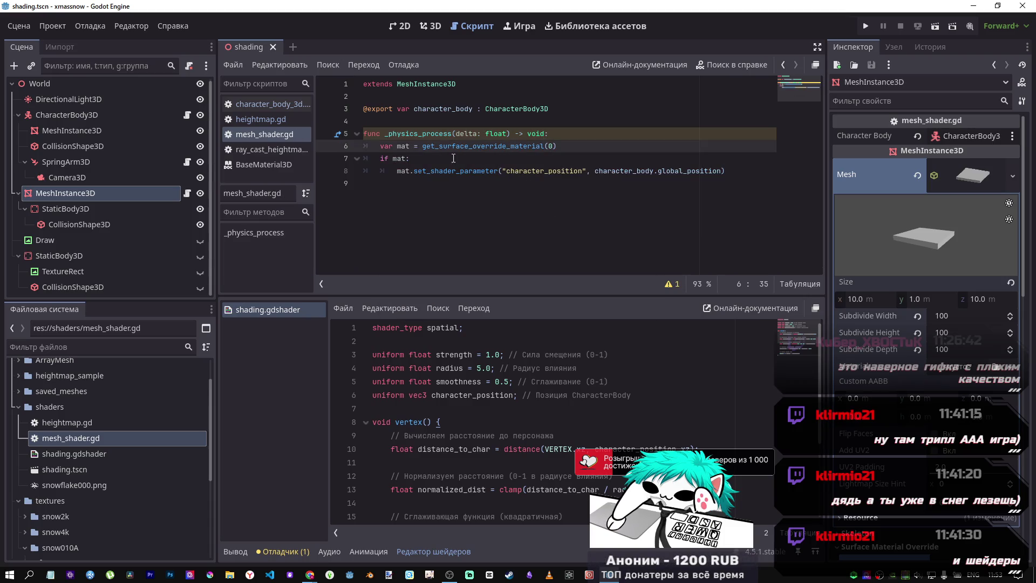
drag(566, 143, 409, 151)
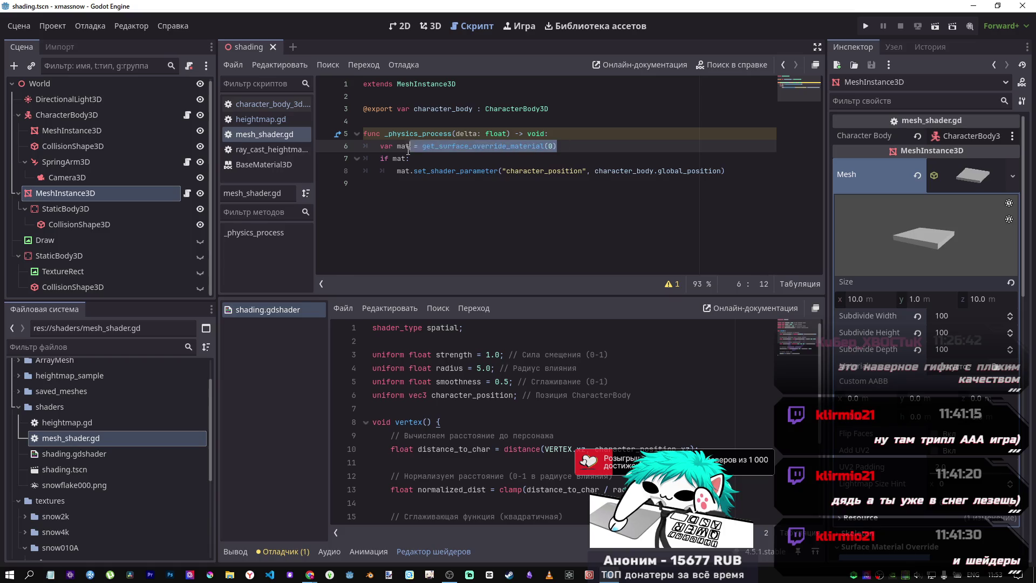
scroll(971, 380, down, 6)
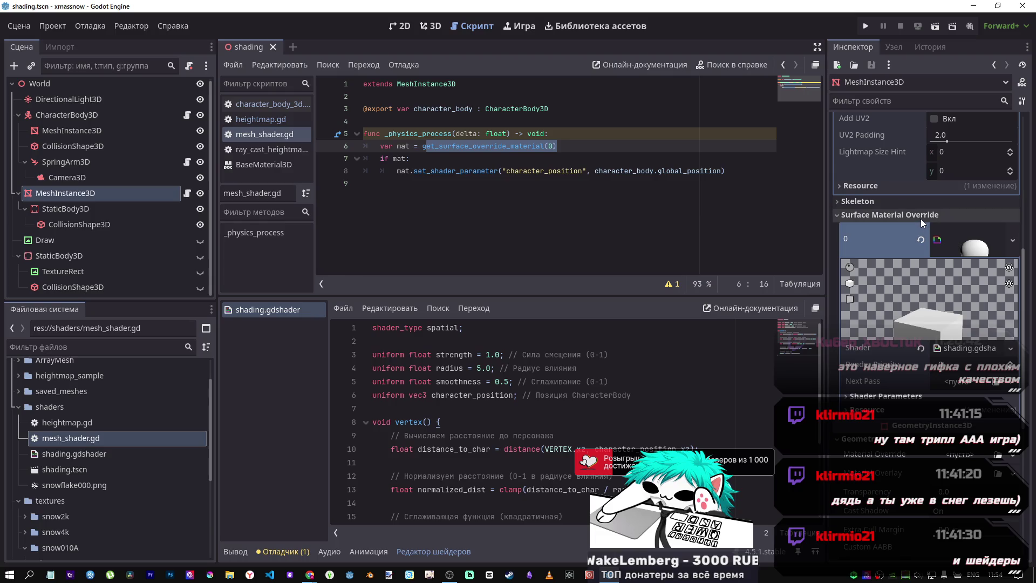
Put shading.gdshader in the slab's Surface Material Override slot 0, save, and run the scene.
click(921, 239)
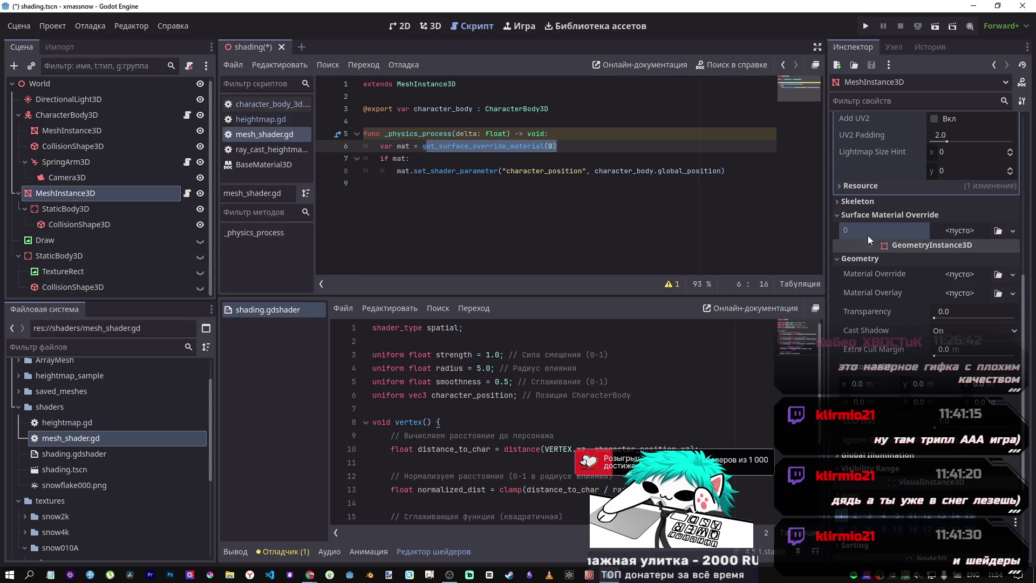
mouse_move(88, 454)
mouse_down()
mouse_move(398, 382)
mouse_move(979, 282)
mouse_up()
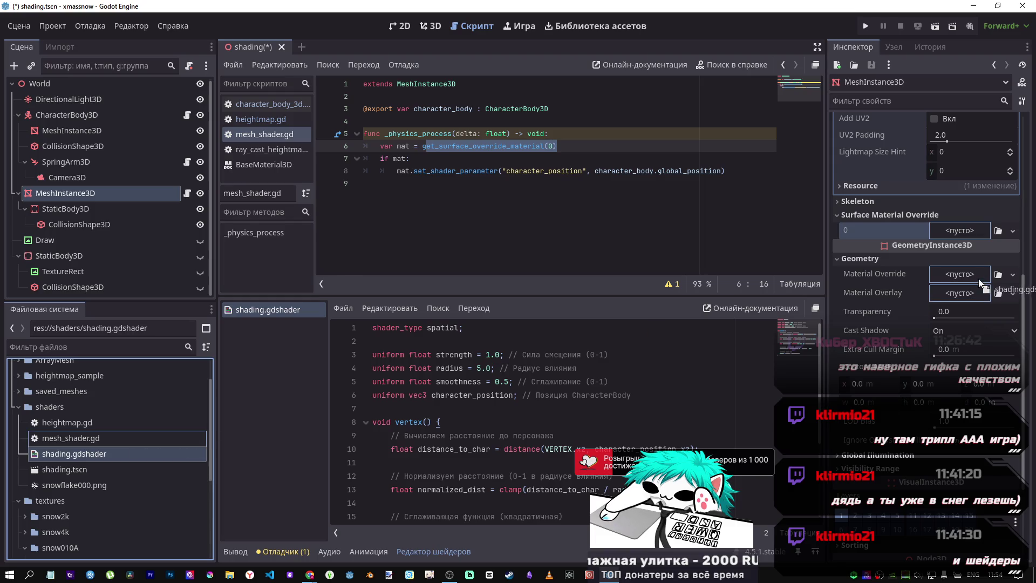
drag(949, 231, 949, 233)
key(ctrl+s)
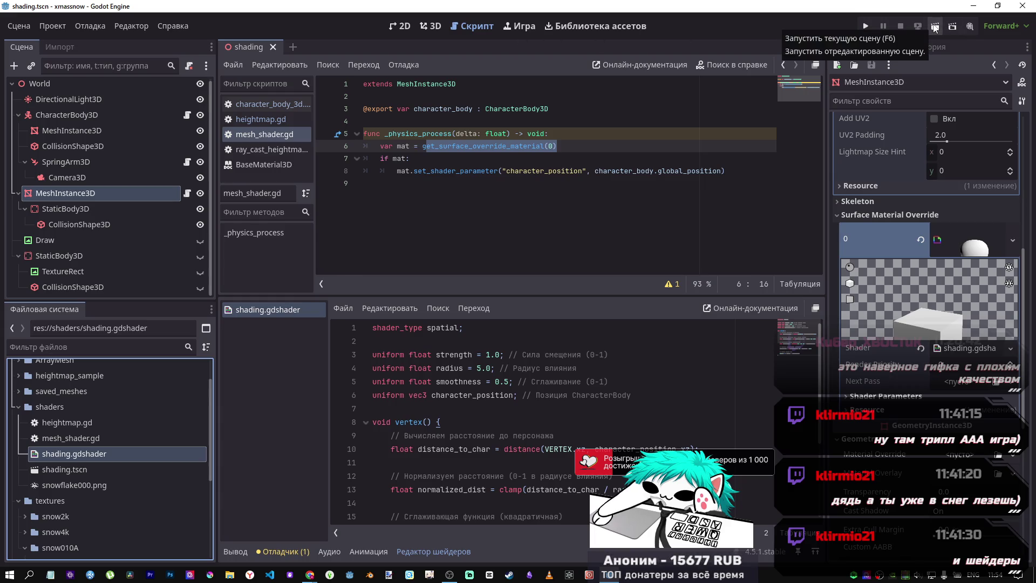
click(430, 25)
click(936, 29)
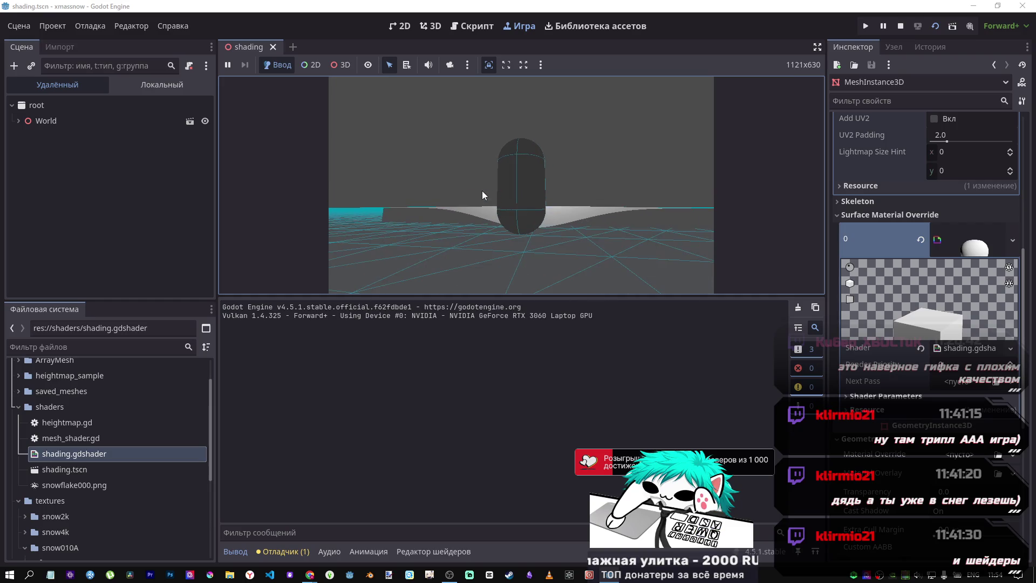
Tilt the game camera toward the capsule to watch the slab sink, then stop the run.
mouse_move(481, 204)
mouse_down()
mouse_move(481, 258)
mouse_move(509, 202)
mouse_move(555, 245)
mouse_move(500, 215)
mouse_move(498, 172)
mouse_move(490, 199)
mouse_up()
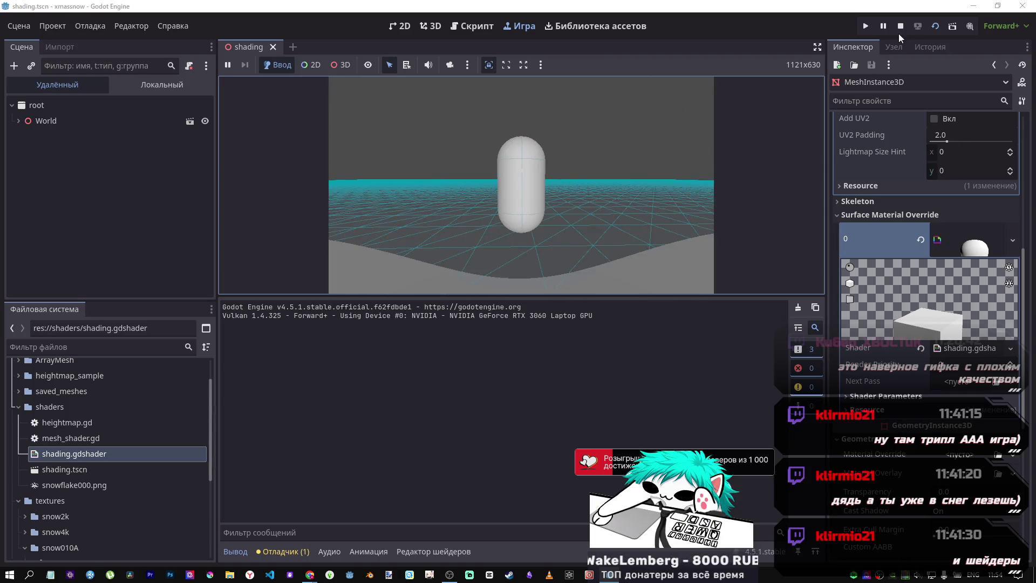
click(899, 27)
scroll(926, 460, down, 5)
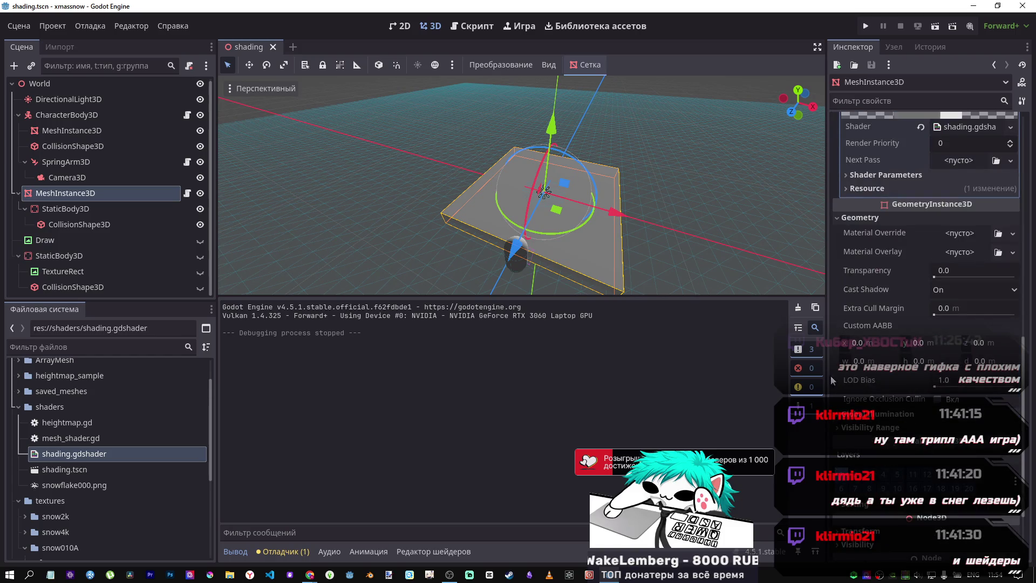
Edit shading.gdshader to radius 3.0 and smoothness 0.3, save it, and run the scene.
double_click(67, 458)
scroll(577, 416, down, 3)
scroll(557, 408, up, 3)
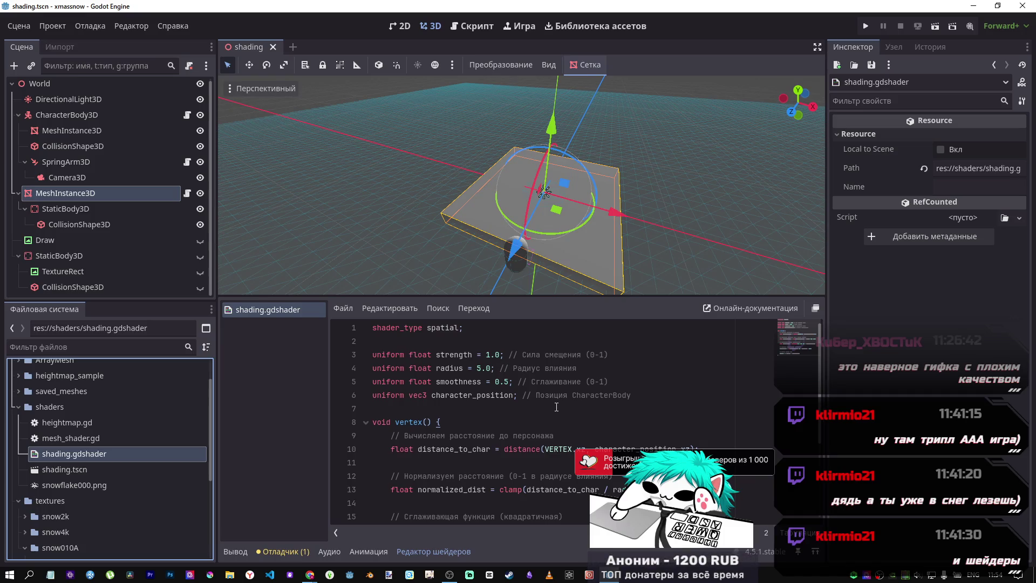
scroll(539, 397, down, 3)
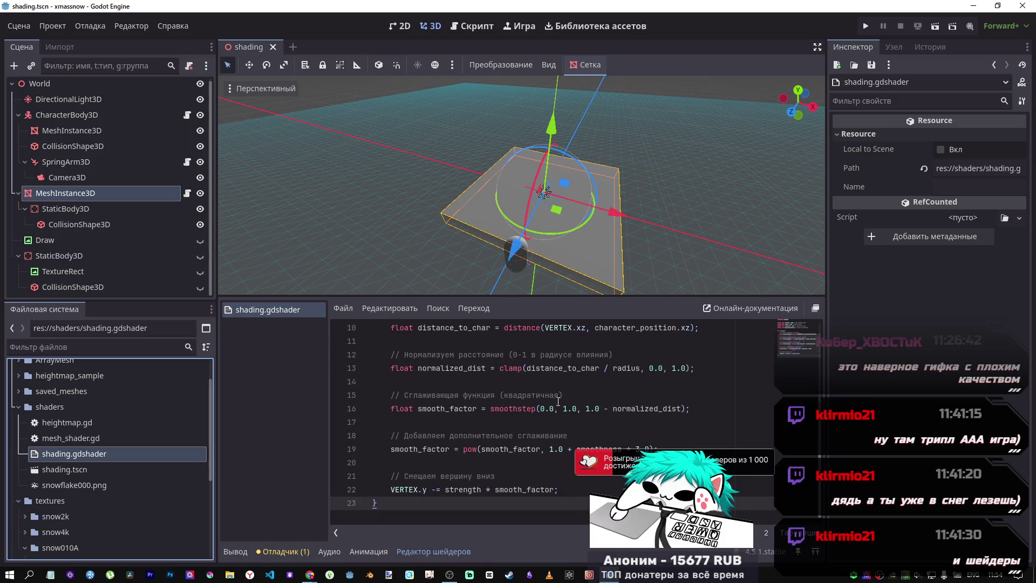
scroll(557, 401, up, 3)
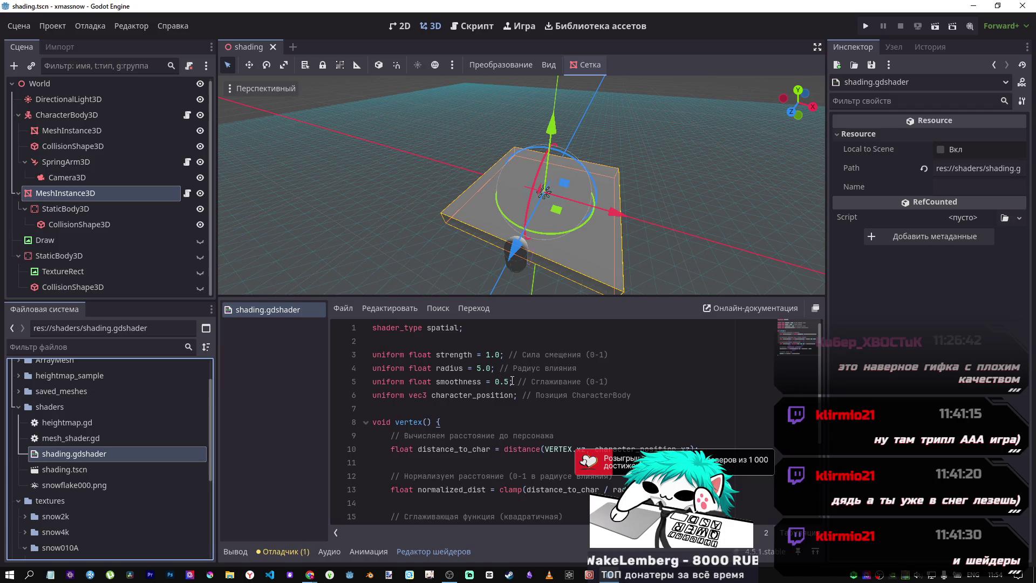
click(478, 368)
key(Right)
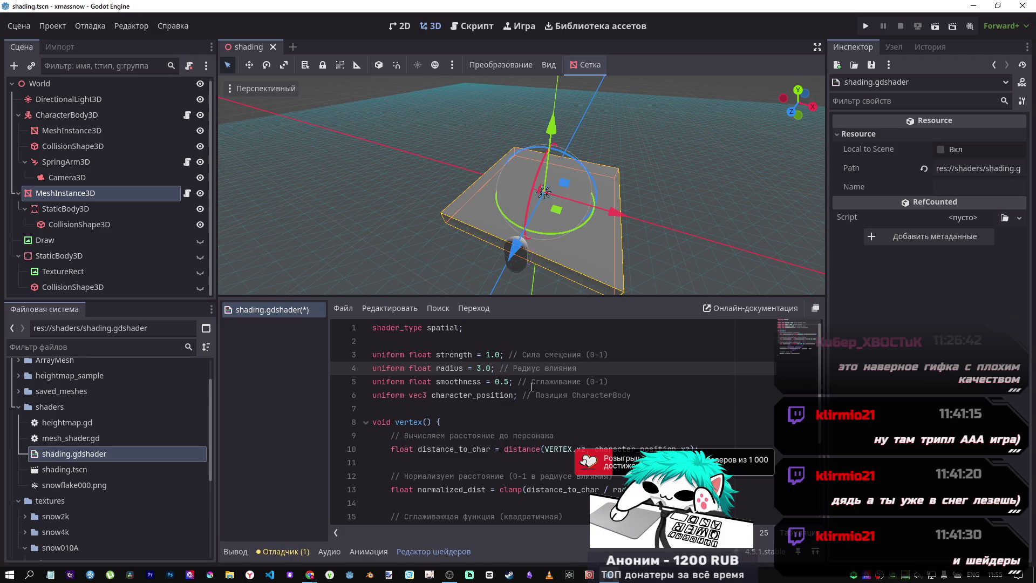
click(510, 381)
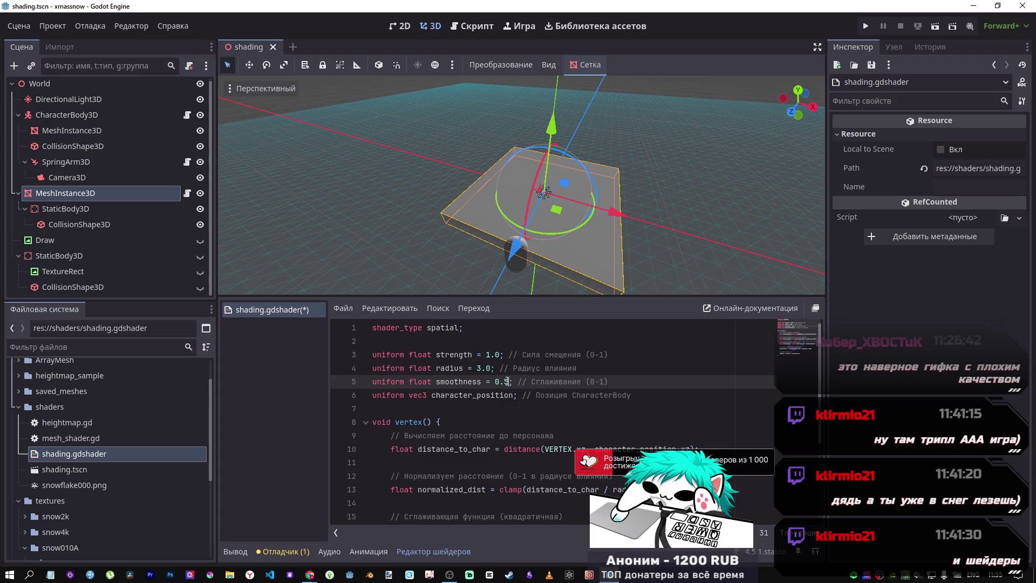
text(3)
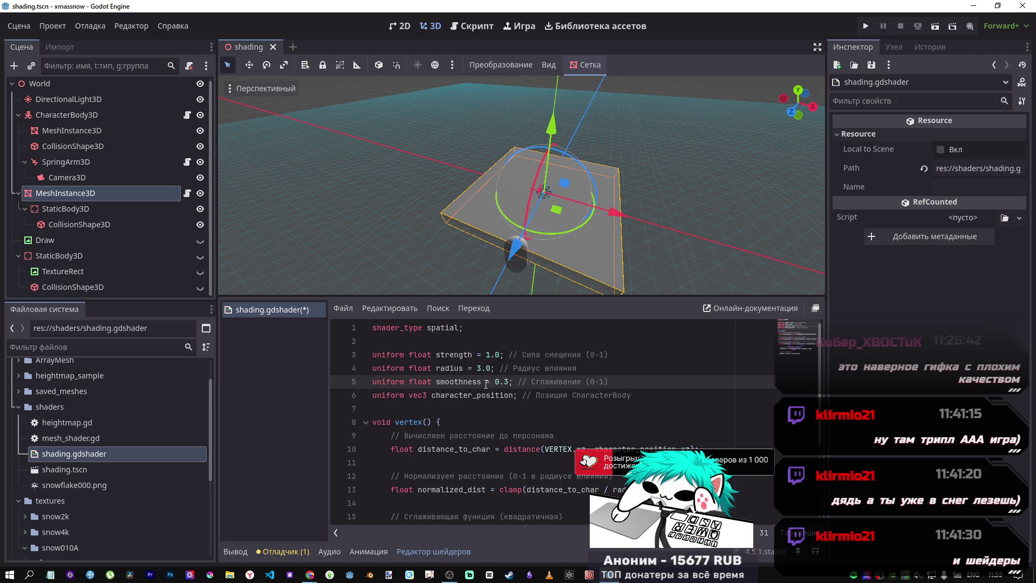
key(ctrl+s)
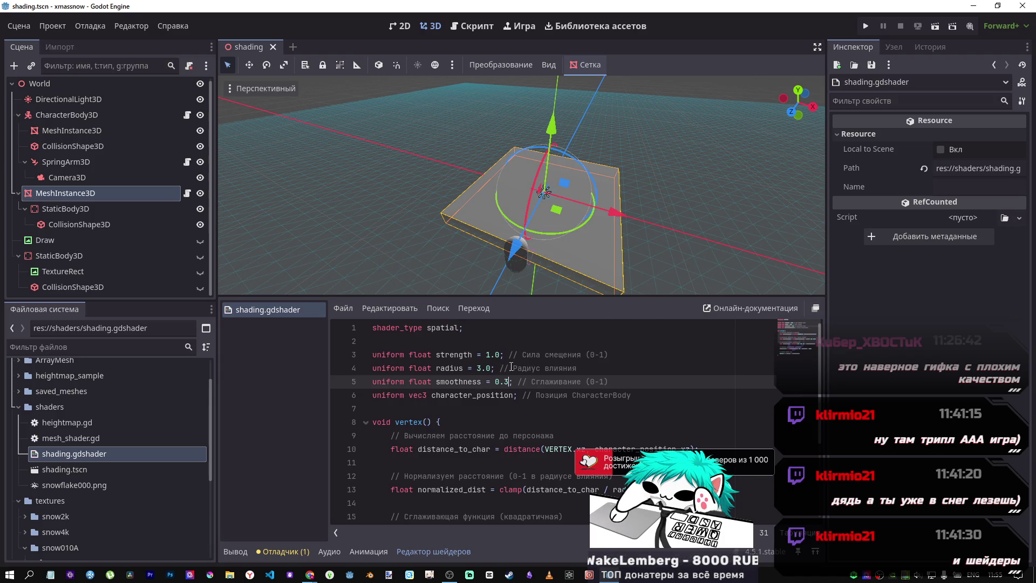
click(932, 27)
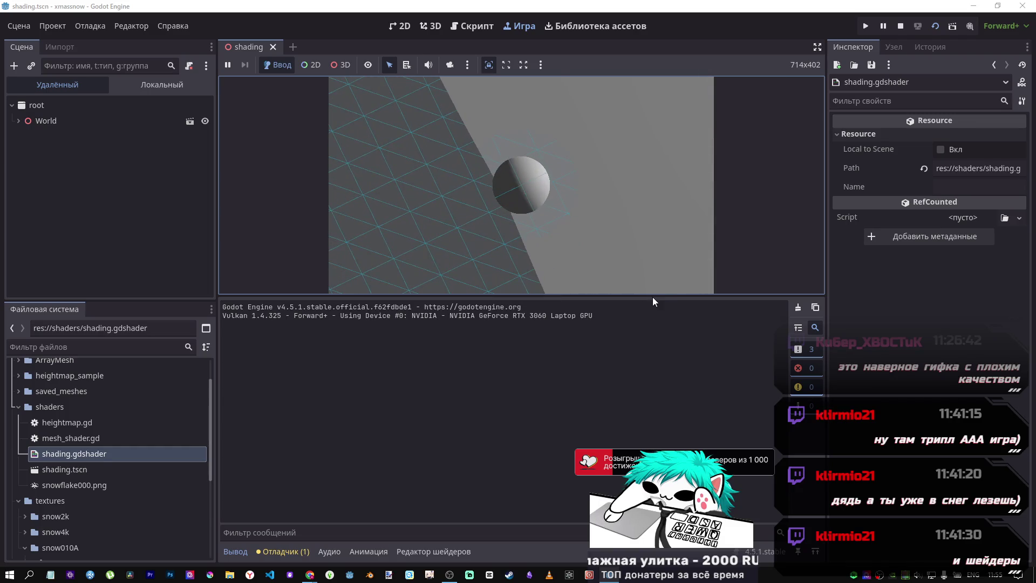
Enlarge and stop the test run, then reparent StaticBody3D to sit below MeshInstance3D.
drag(653, 296, 651, 423)
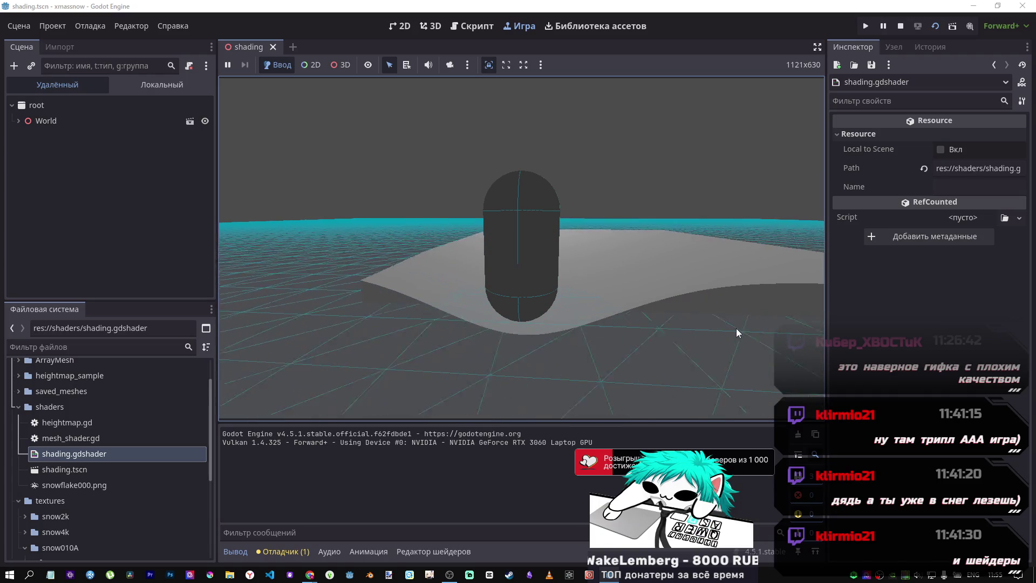
key(F8)
drag(59, 212, 57, 88)
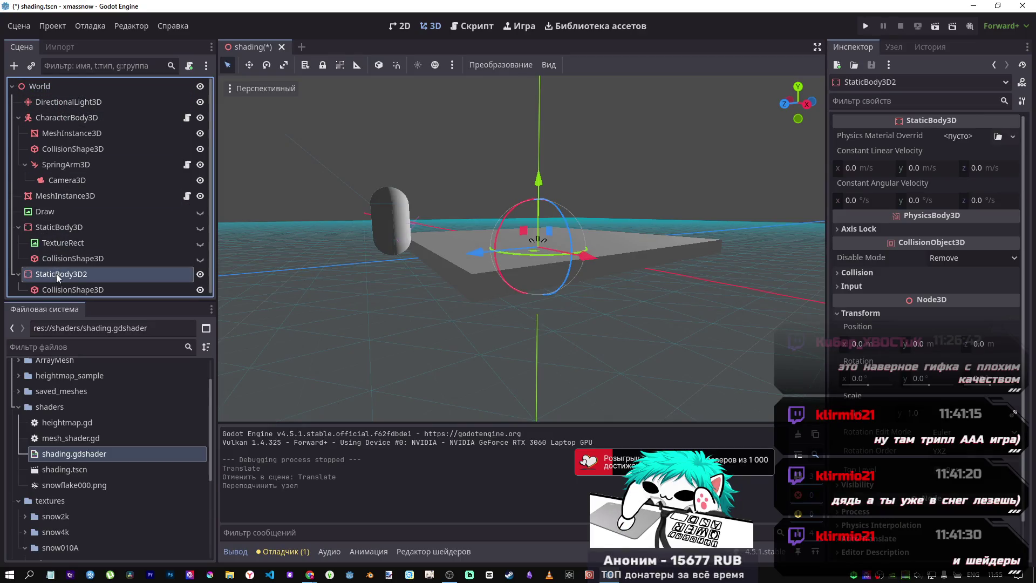
drag(56, 270, 48, 203)
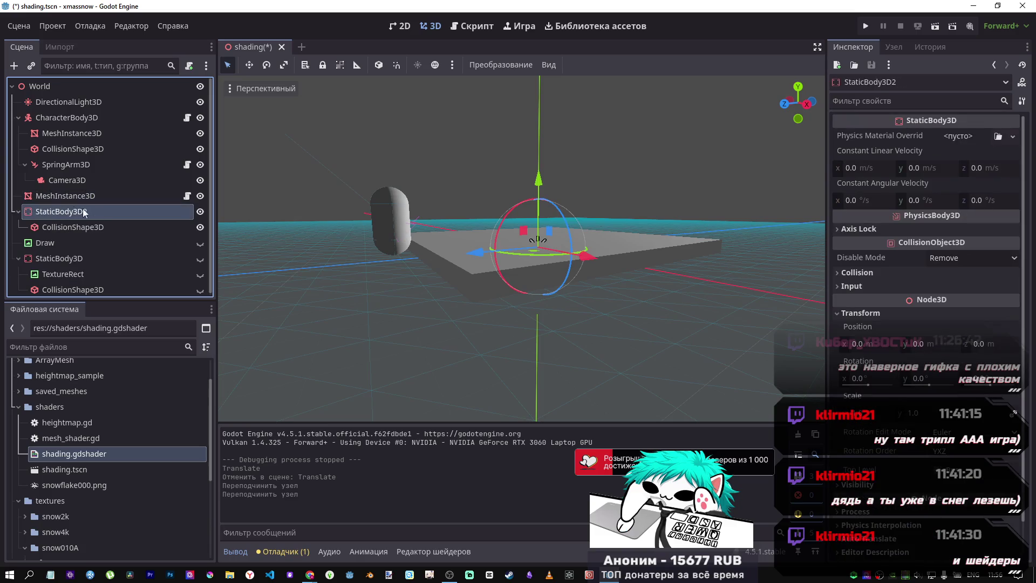
Raise the slab MeshInstance3D to Position y 0.5 m and save the scene.
click(65, 200)
drag(544, 191, 543, 174)
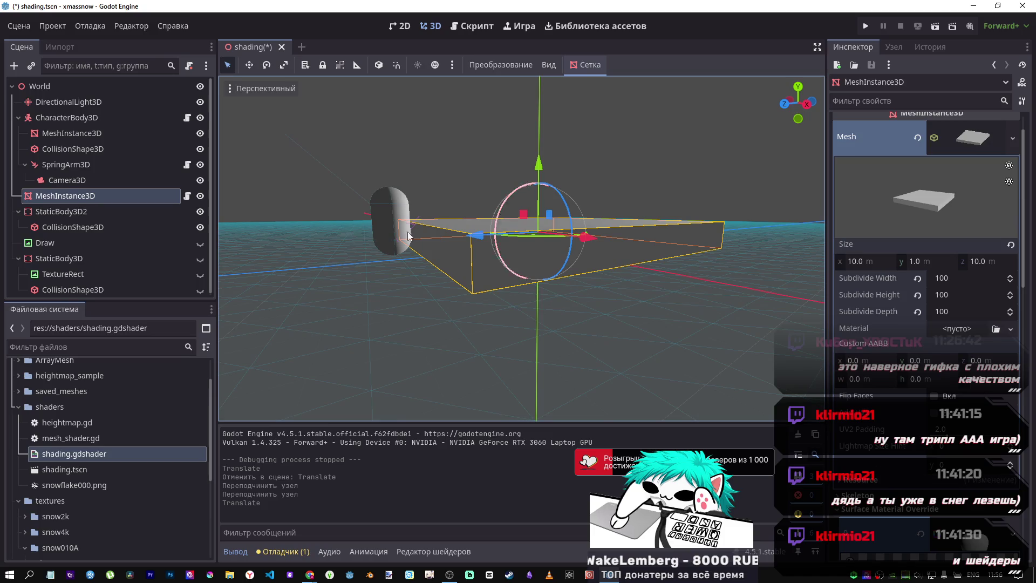
scroll(925, 270, down, 5)
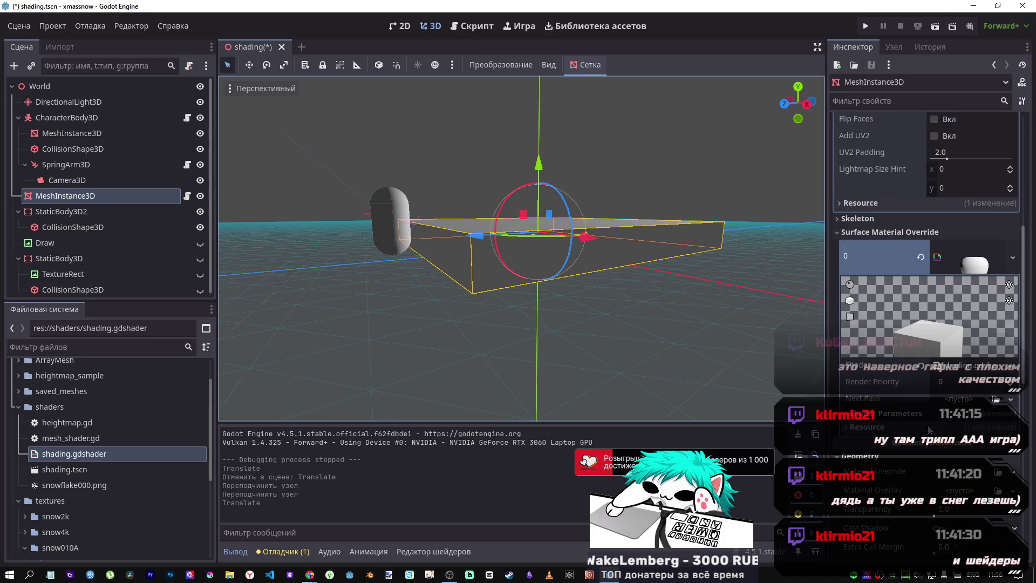
scroll(928, 428, up, 5)
scroll(913, 457, down, 10)
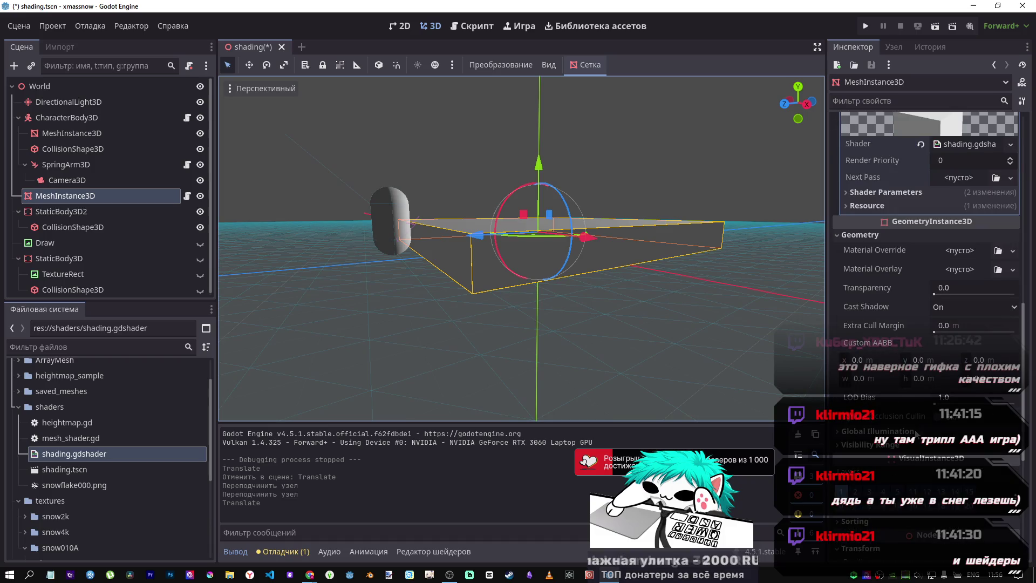
click(918, 312)
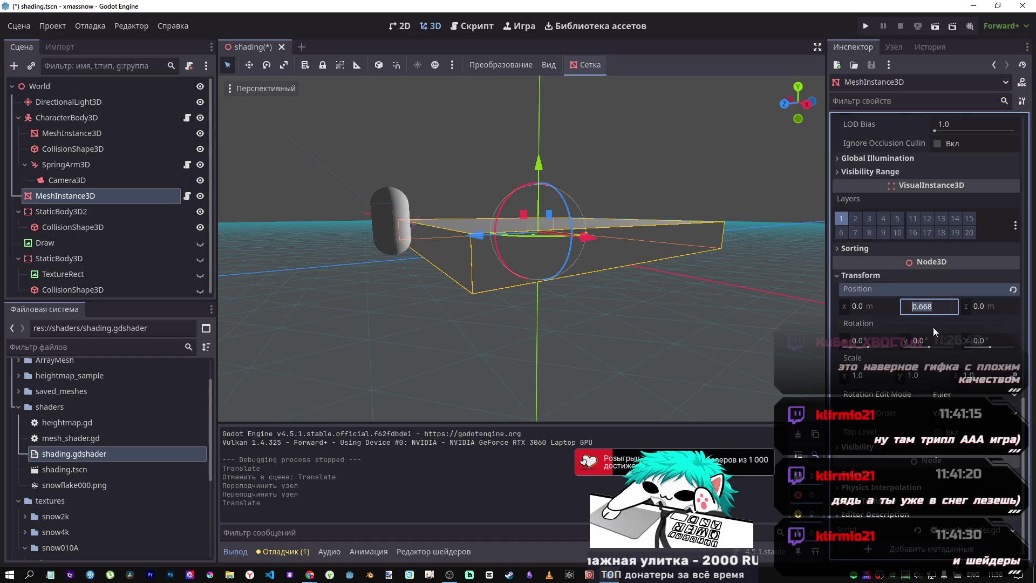
text(0.5)
key(Return)
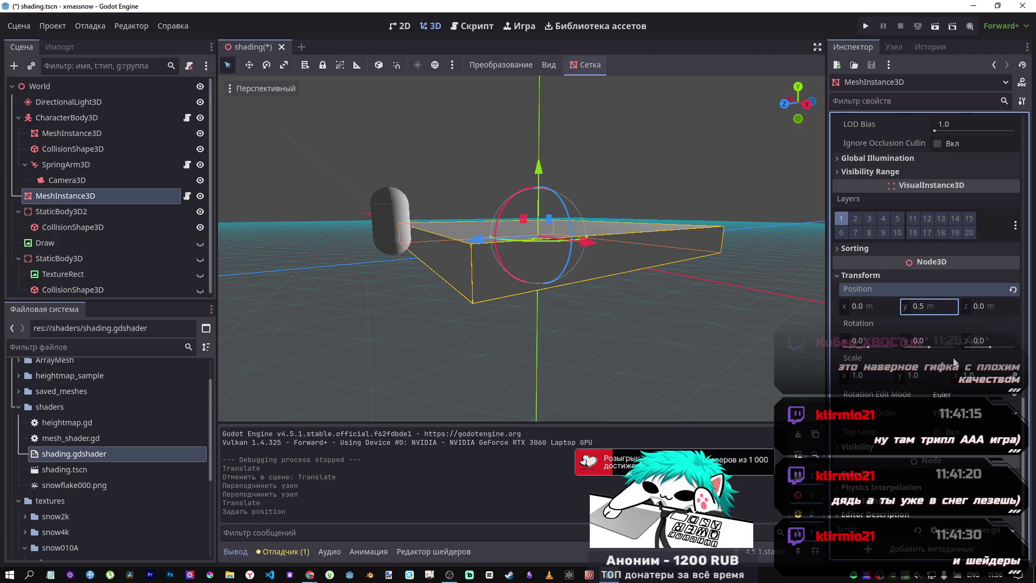
mouse_move(591, 342)
mouse_down()
mouse_move(646, 303)
mouse_move(665, 342)
mouse_move(647, 367)
mouse_move(624, 178)
mouse_up()
key(ctrl+s)
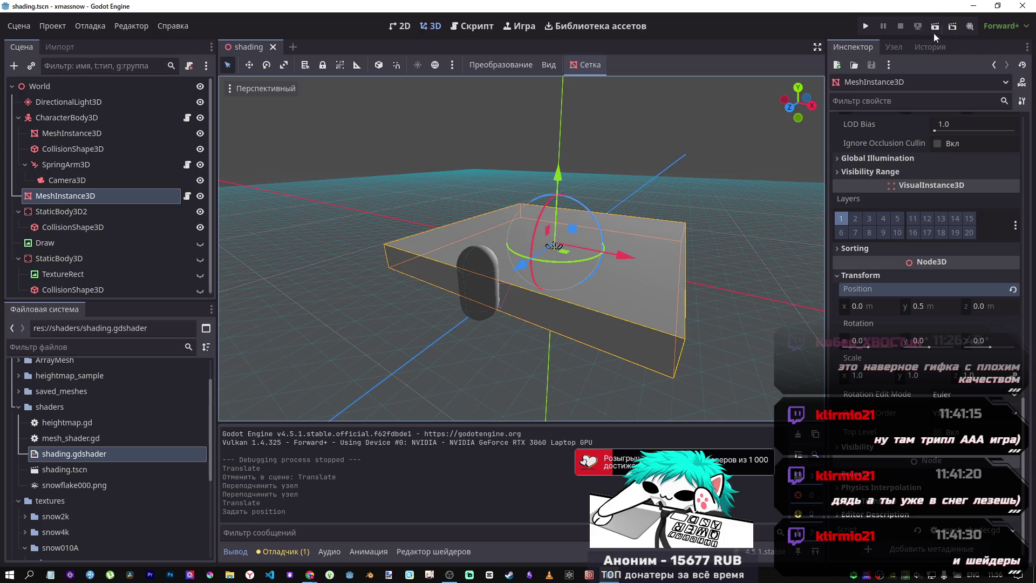
Test the 0.5 m slab height in a run, then raise the slab mesh to y 1.705.
click(933, 33)
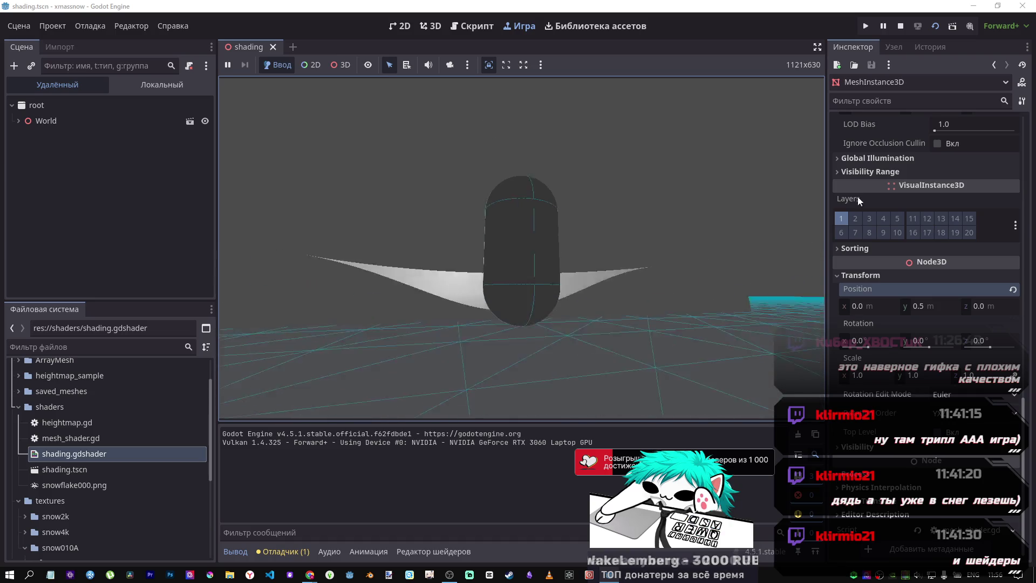
click(898, 27)
mouse_move(558, 184)
mouse_down()
mouse_move(561, 134)
mouse_move(568, 147)
mouse_up()
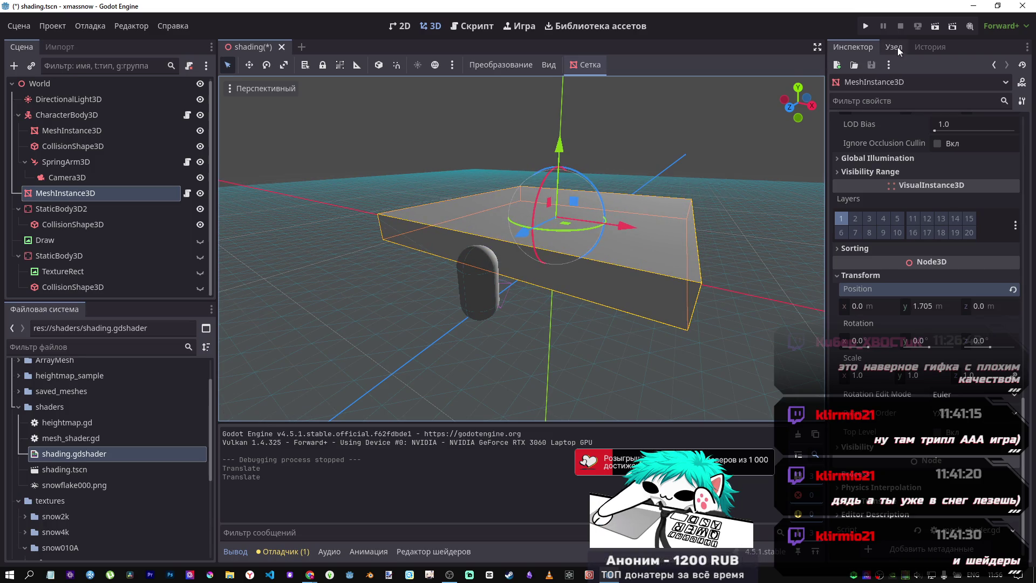
Save and rerun, tilting the camera to watch the slab bend around the capsule.
click(933, 26)
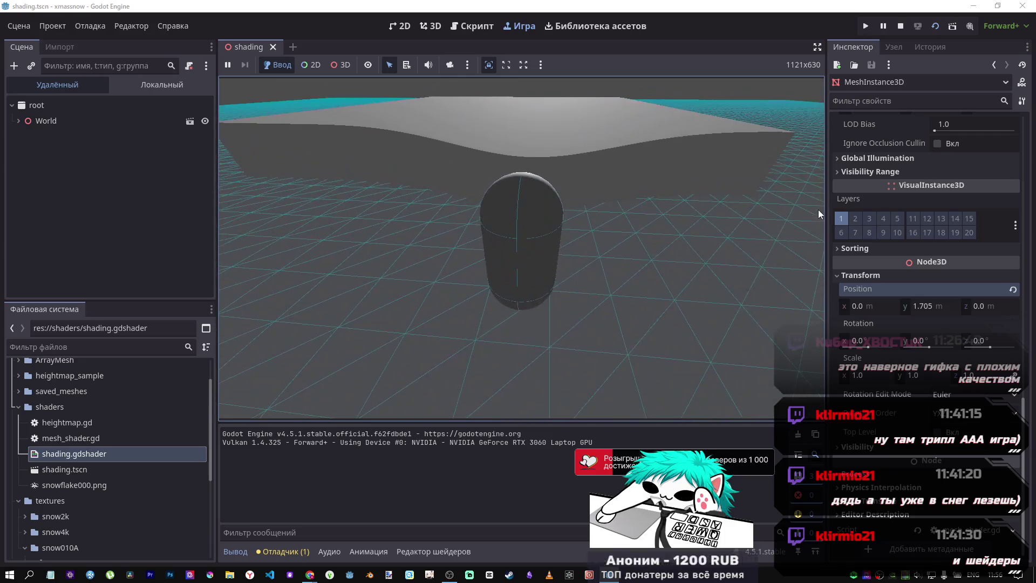
drag(814, 224, 813, 202)
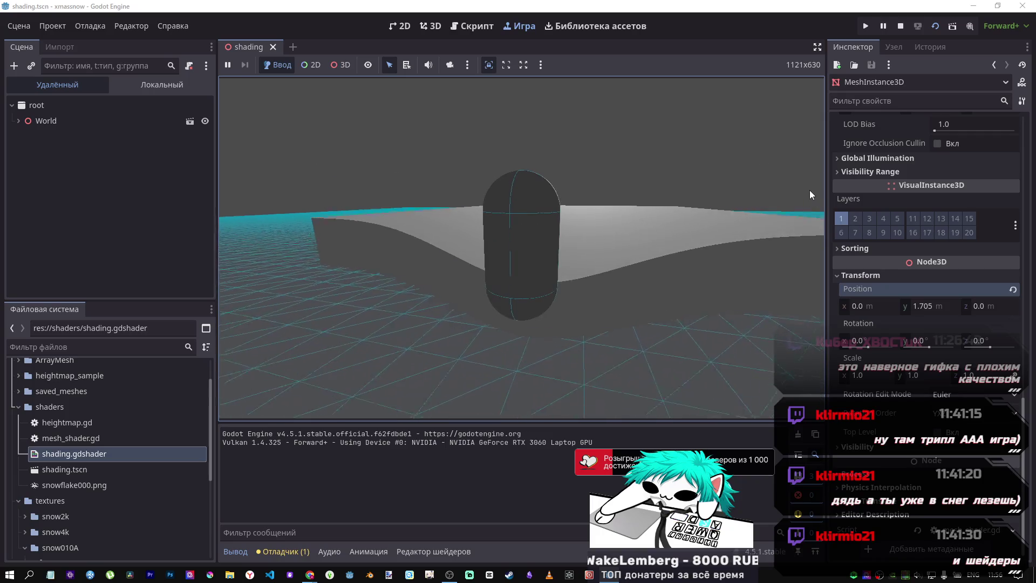
click(899, 27)
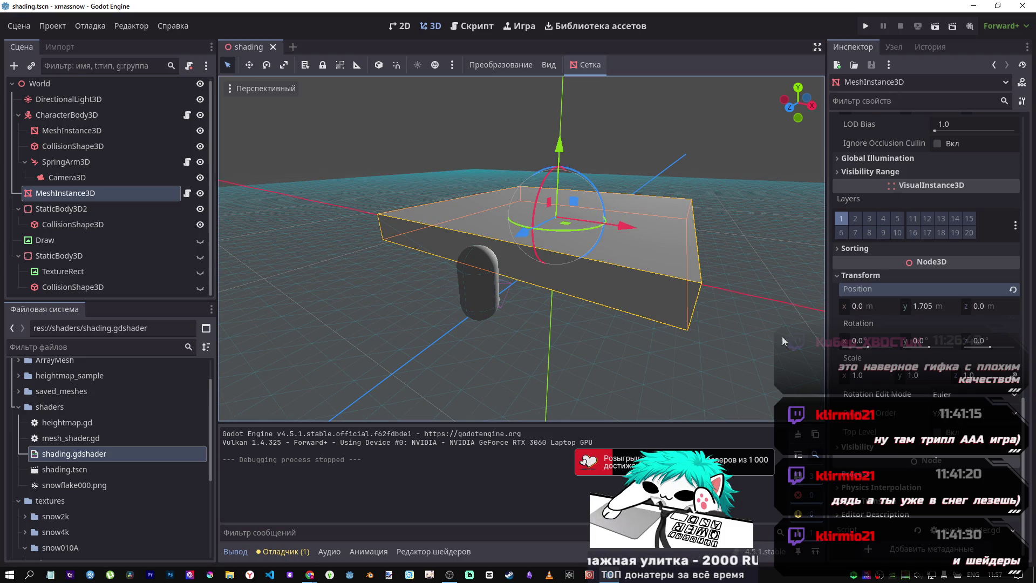
Review the vertex() distance-to-character and smooth_factor lines in shading.gdshader.
double_click(65, 455)
scroll(512, 452, down, 4)
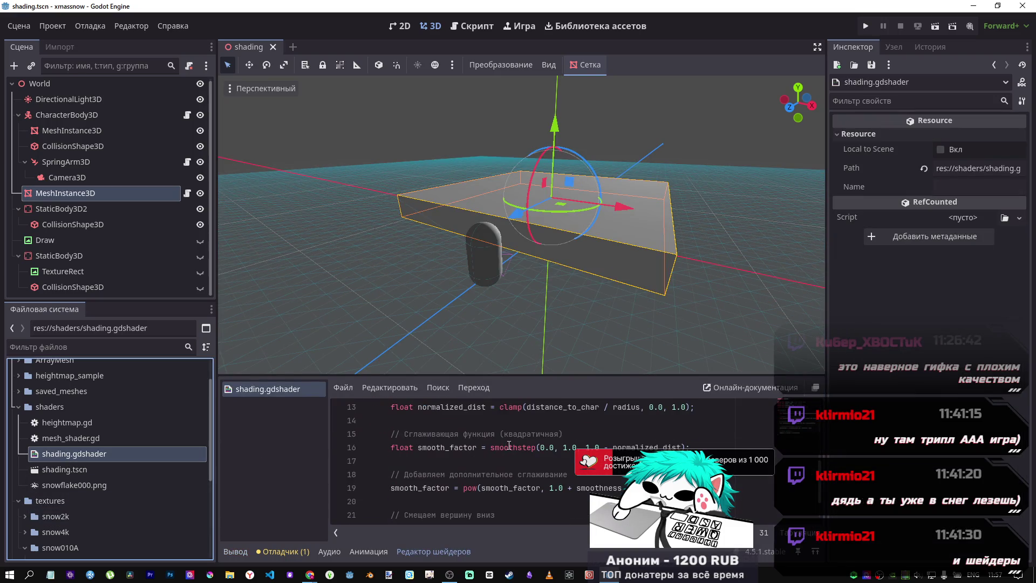
scroll(542, 441, up, 3)
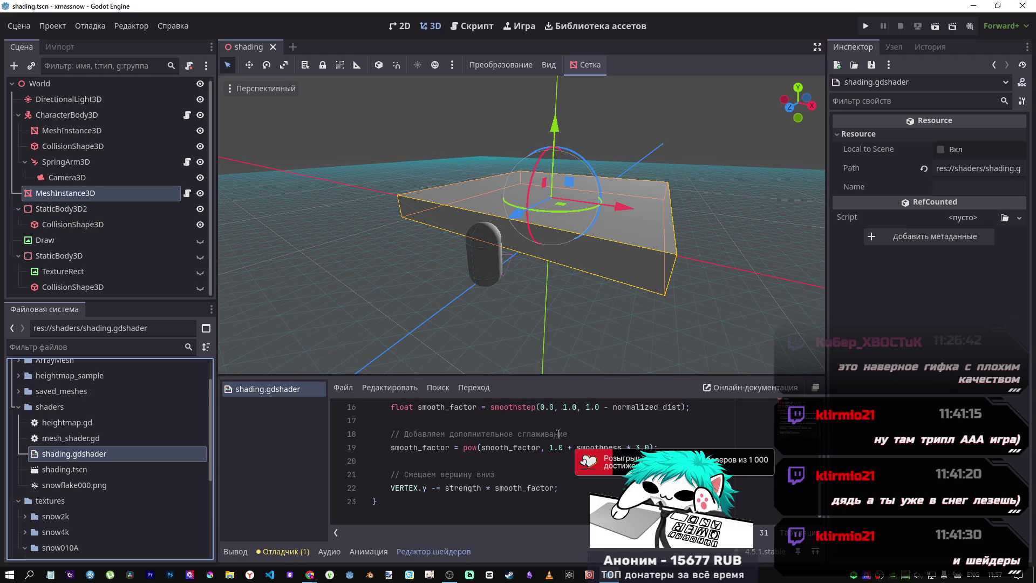
scroll(521, 461, down, 1)
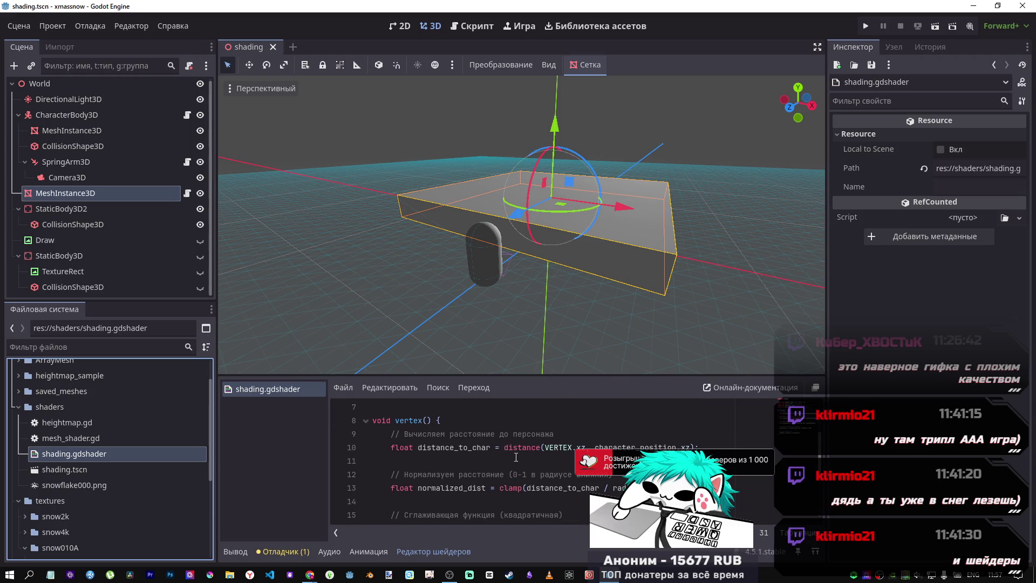
drag(516, 447, 596, 444)
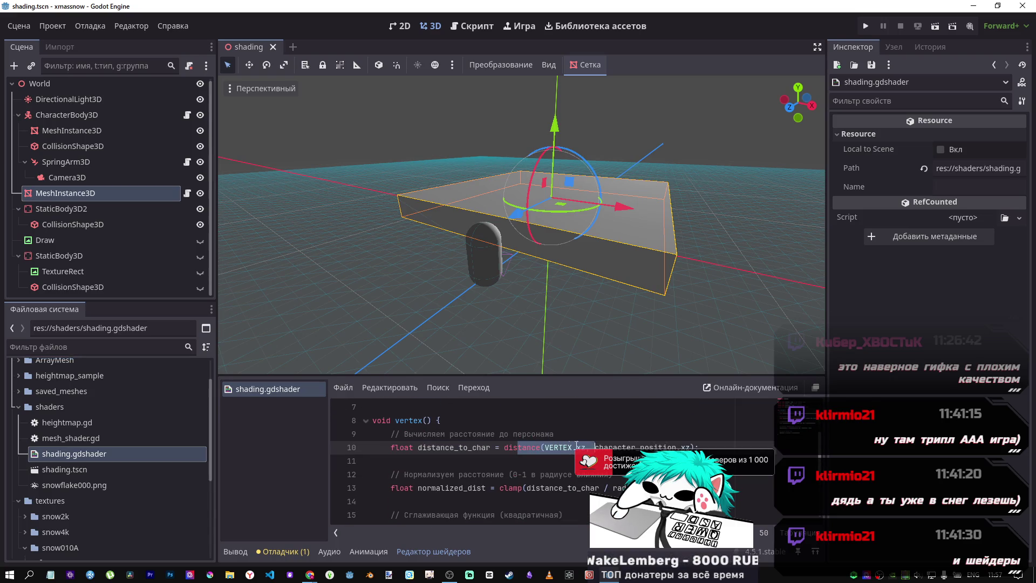
scroll(576, 443, down, 2)
scroll(420, 466, up, 1)
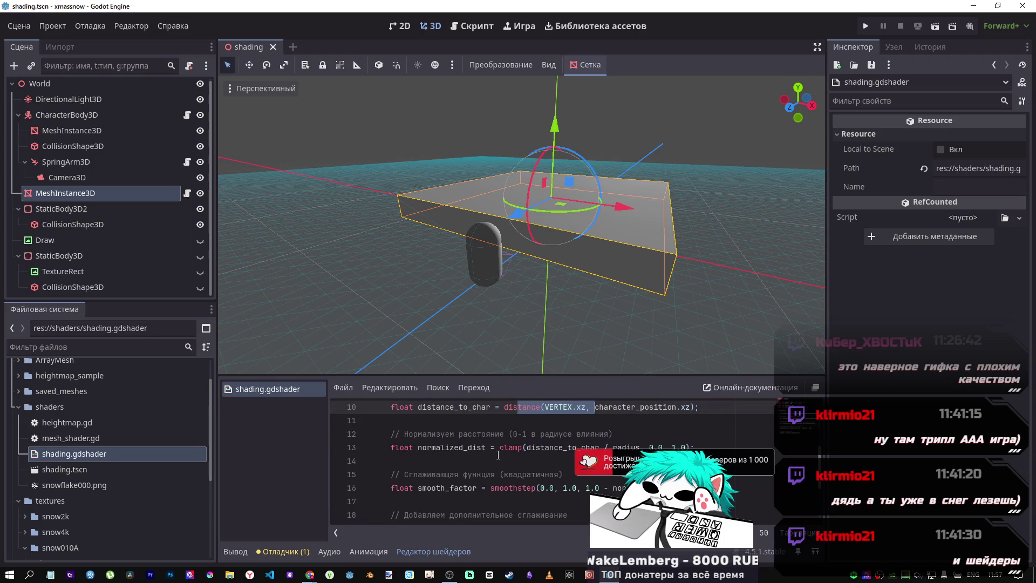
scroll(498, 455, down, 2)
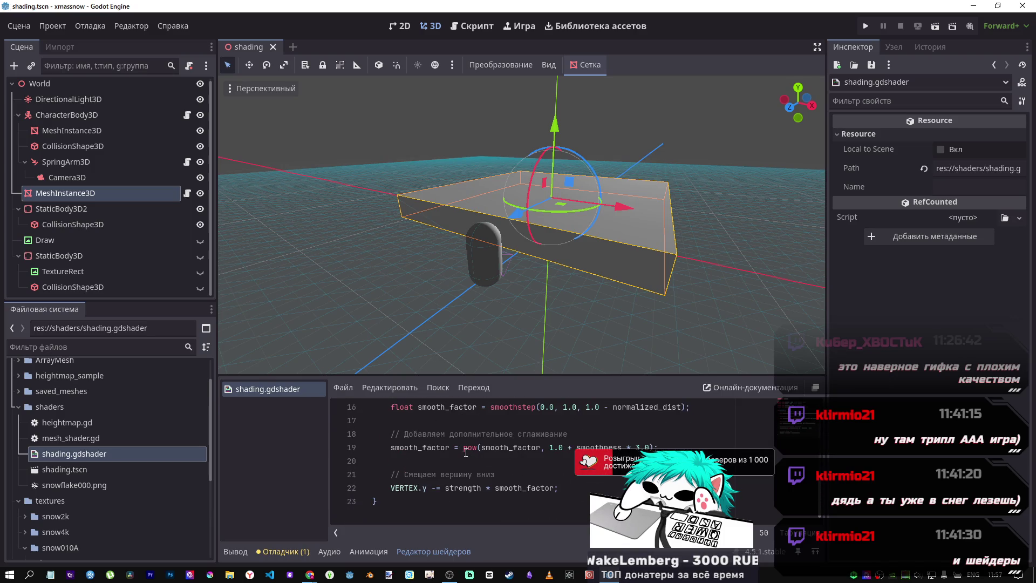
drag(504, 452, 537, 450)
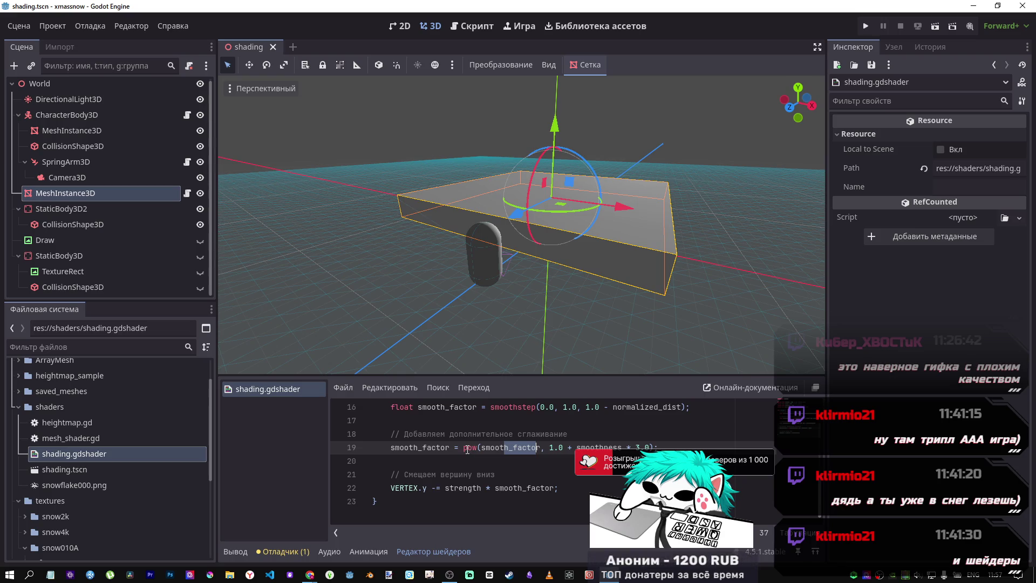
Change the radius uniform on line 4 from 3.0 to 1.0 and run the scene.
scroll(467, 450, up, 4)
scroll(466, 449, up, 1)
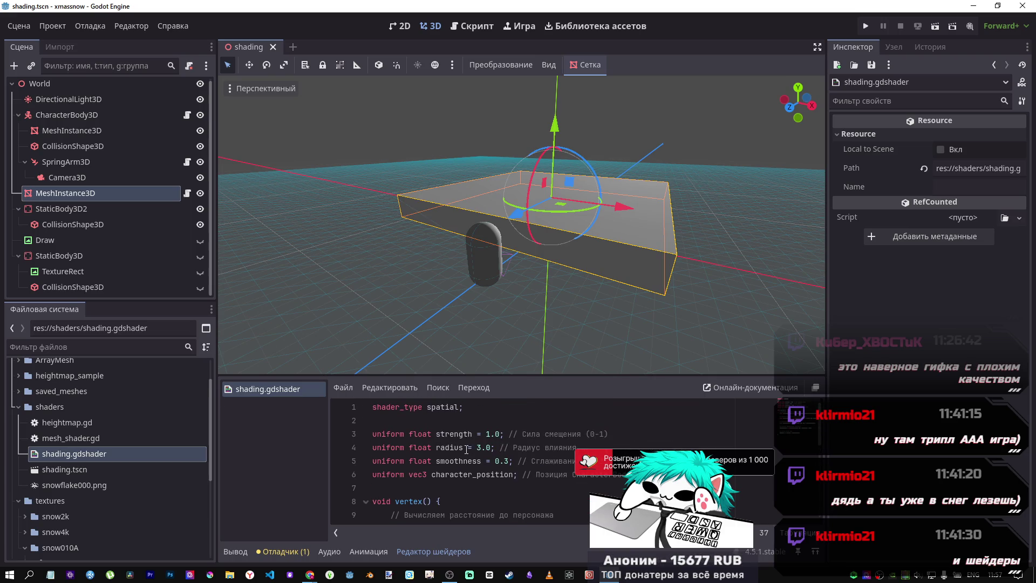
click(478, 447)
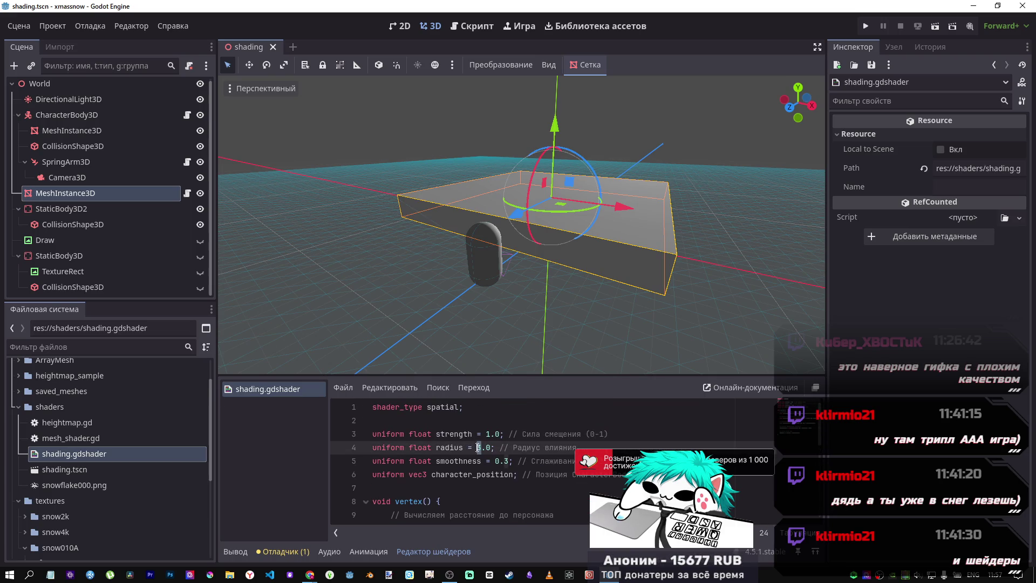
text(1)
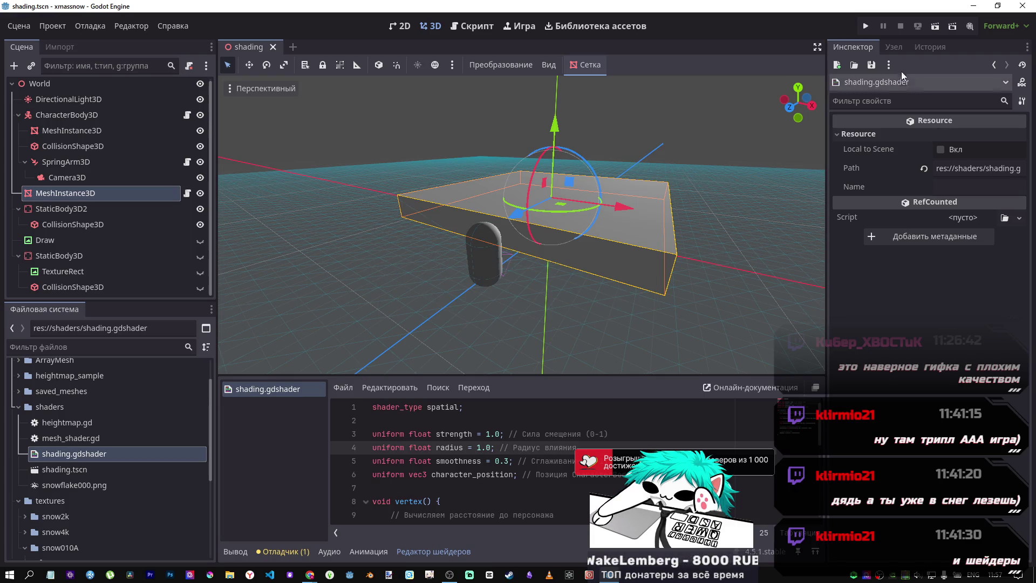
click(934, 27)
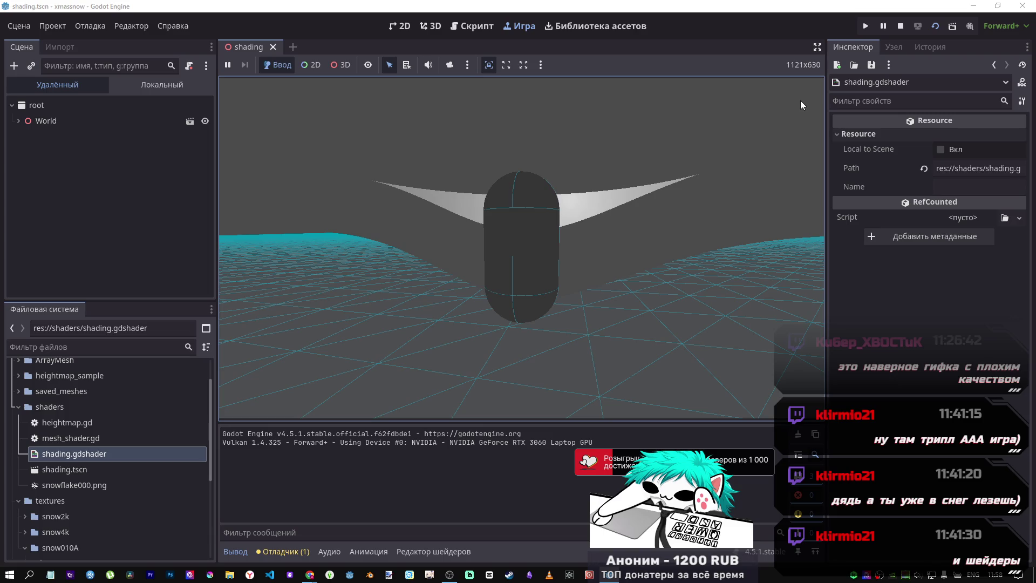
click(897, 27)
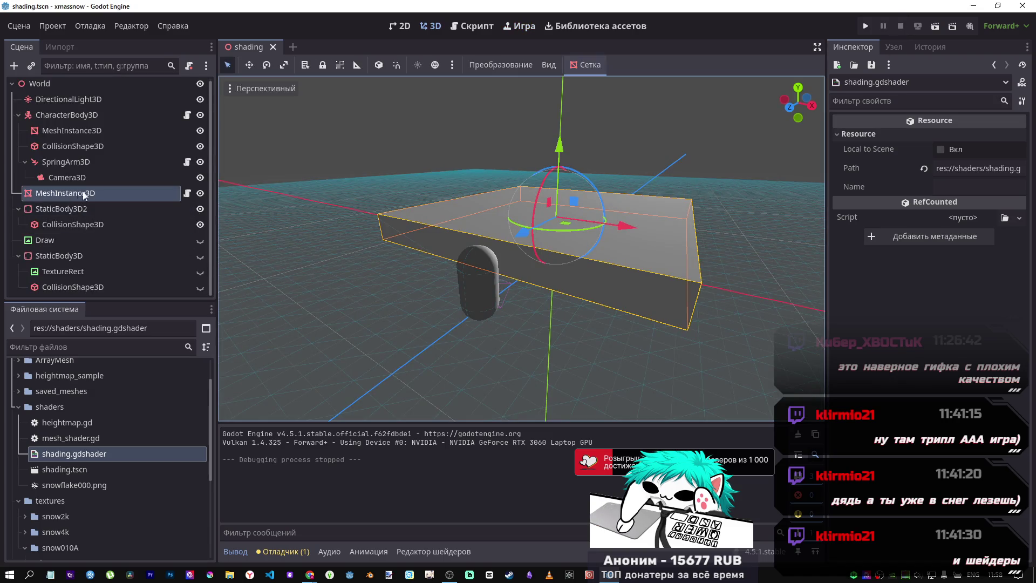
double_click(57, 453)
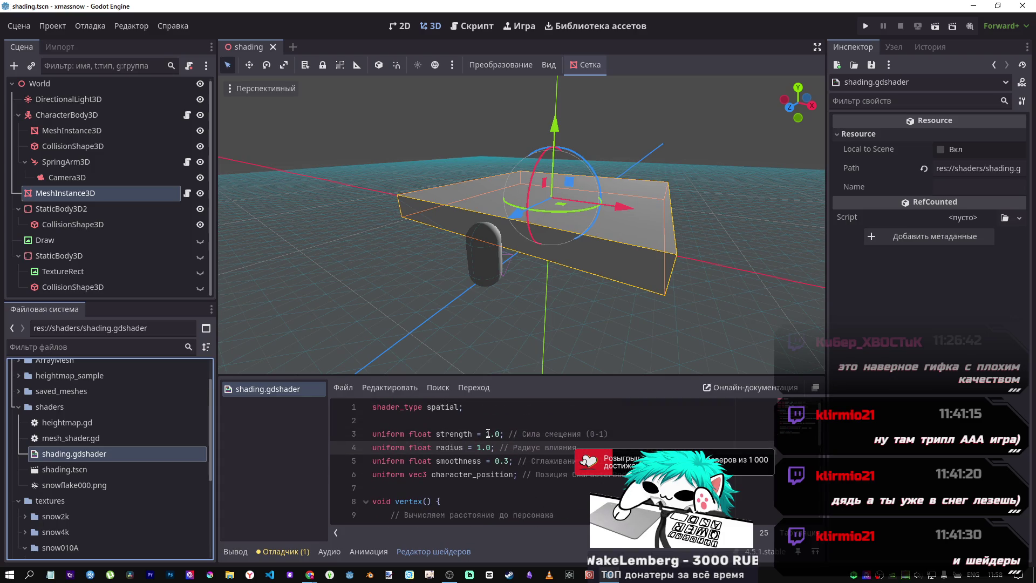
Change the strength uniform on line 3 from 1.0 to 2.0.
click(487, 433)
key(BackSpace)
text(2)
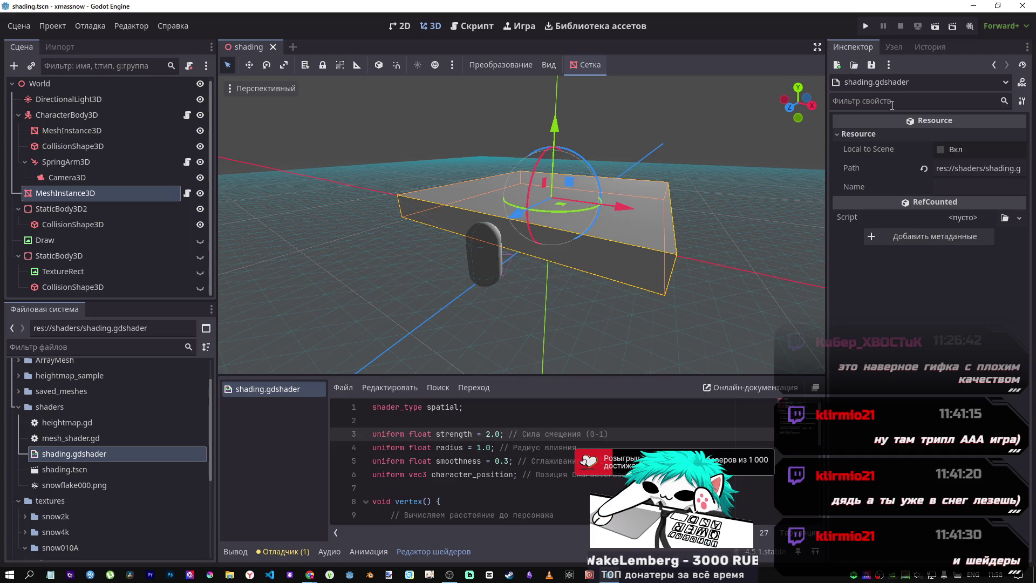
Test strength 2.0 in a quick run, then reopen shading.gdshader.
key(F5)
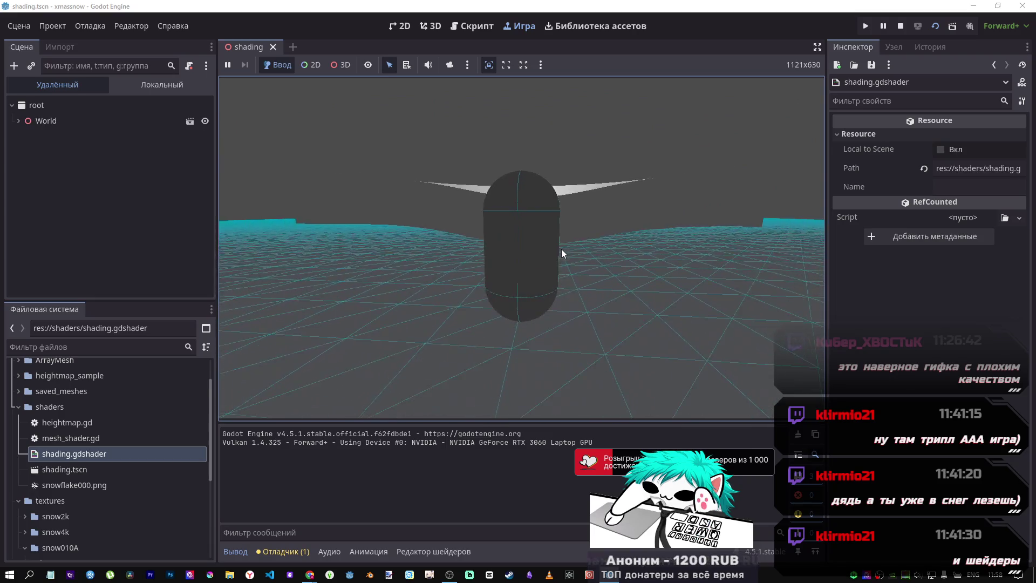
click(897, 27)
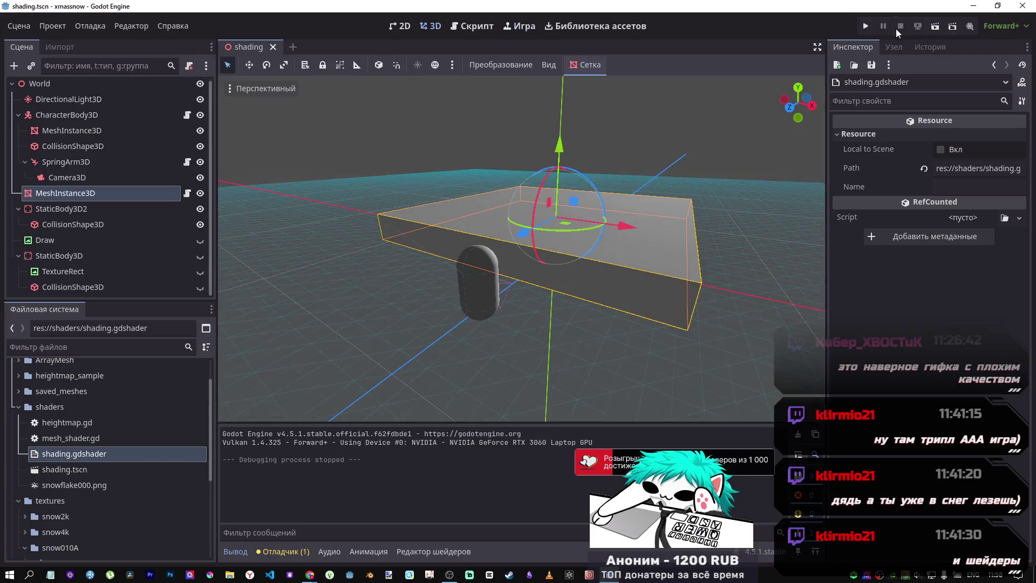
double_click(81, 452)
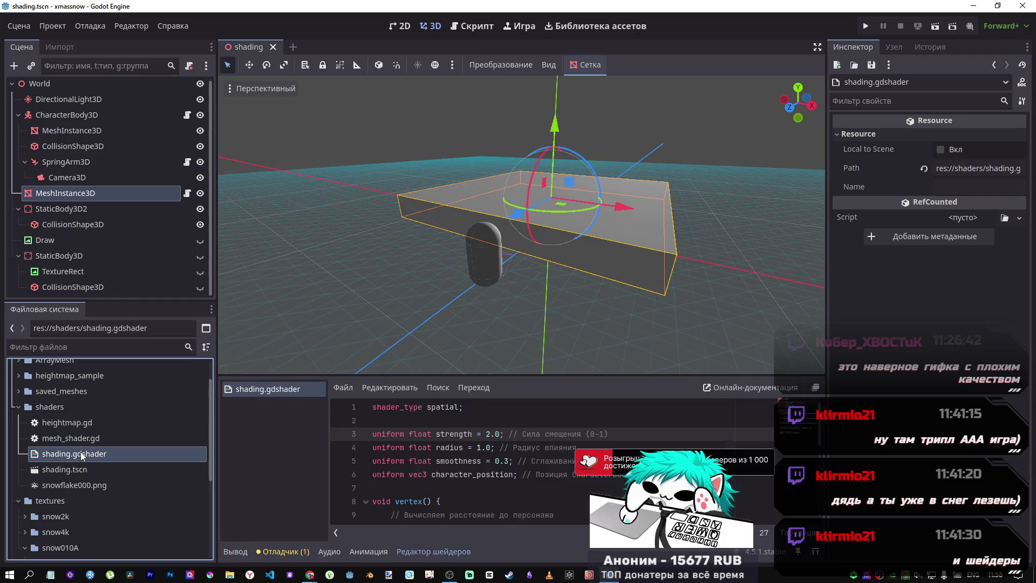
Replace strength 2.0 with 10.0, test it in a run, and reopen the shader.
click(487, 433)
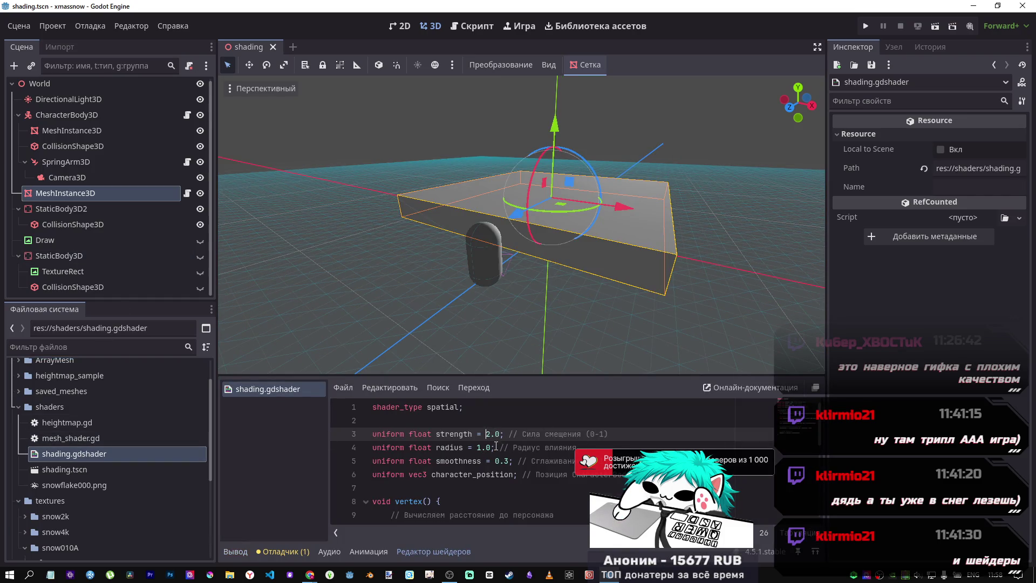
key(Delete)
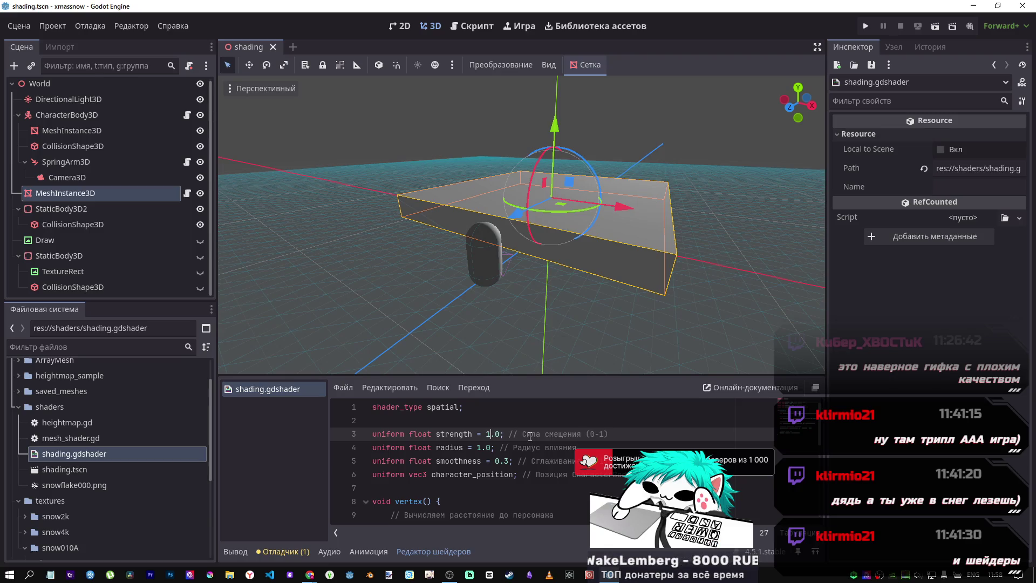
click(934, 26)
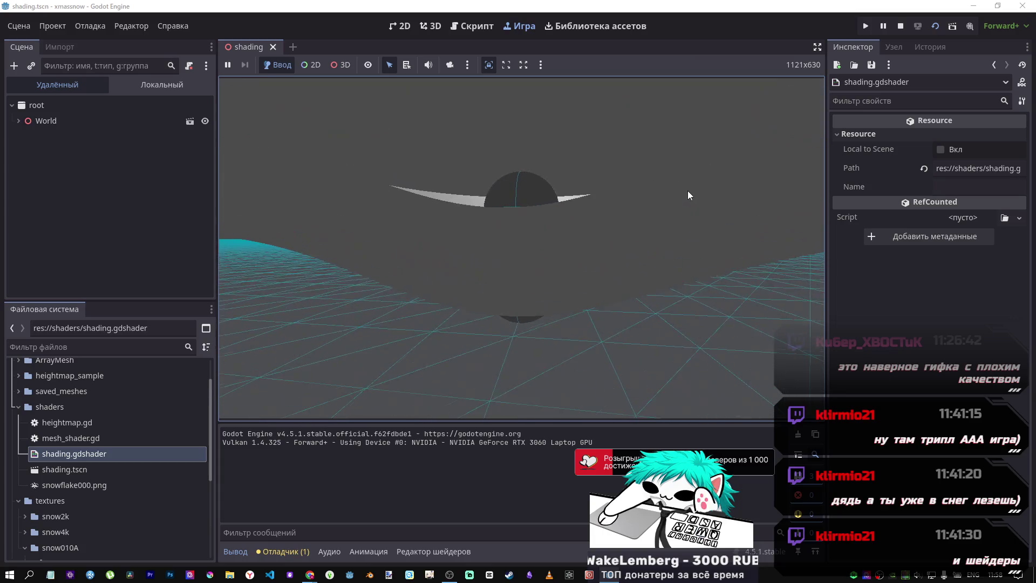
click(900, 26)
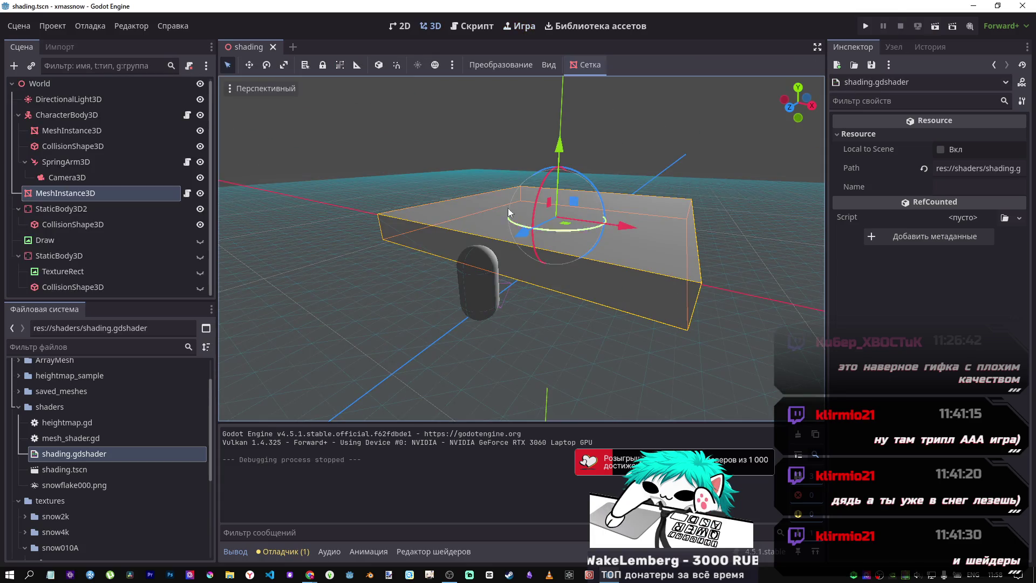
double_click(74, 454)
Change the strength uniform from 10.0 to 0.5 and save.
click(494, 435)
key(BackSpace)
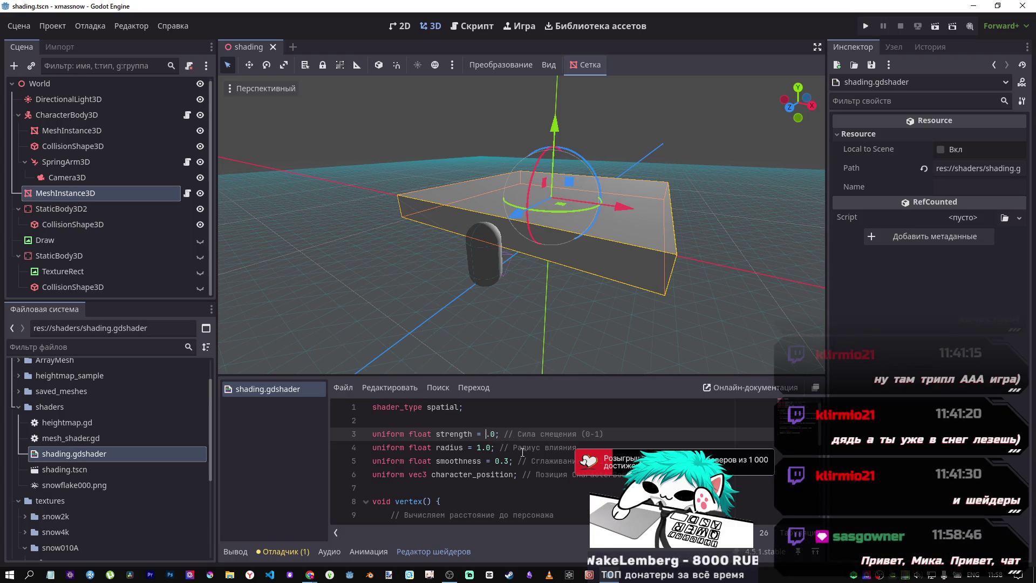
key(ctrl+s)
Test strength 0.5 in a run, then reopen shading.gdshader.
click(933, 26)
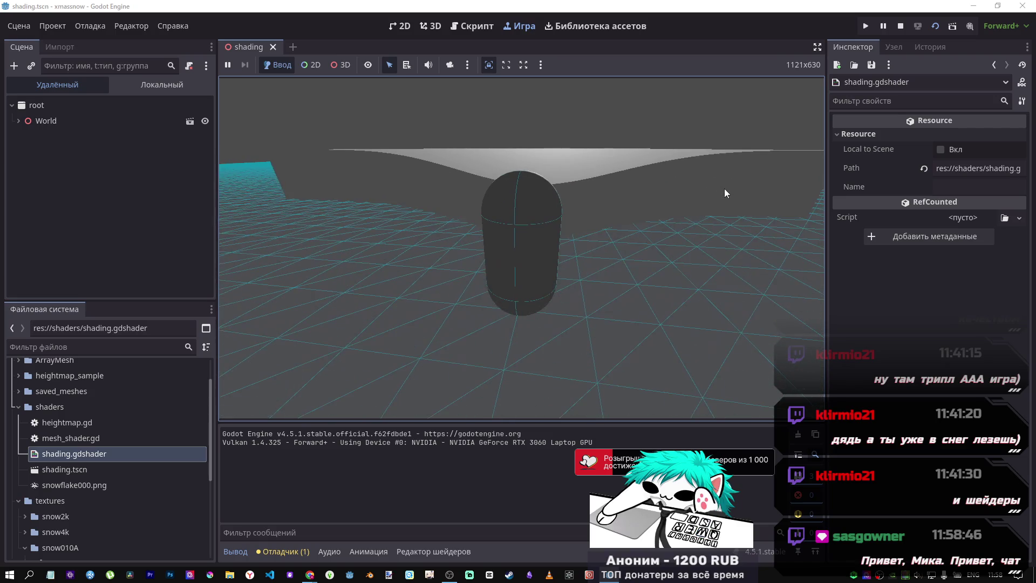
key(F8)
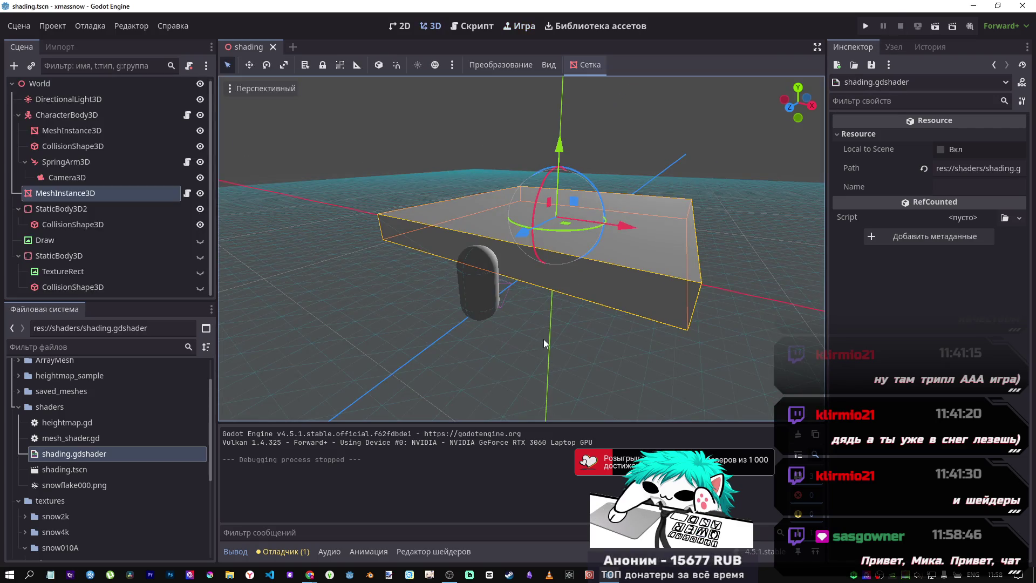
double_click(73, 453)
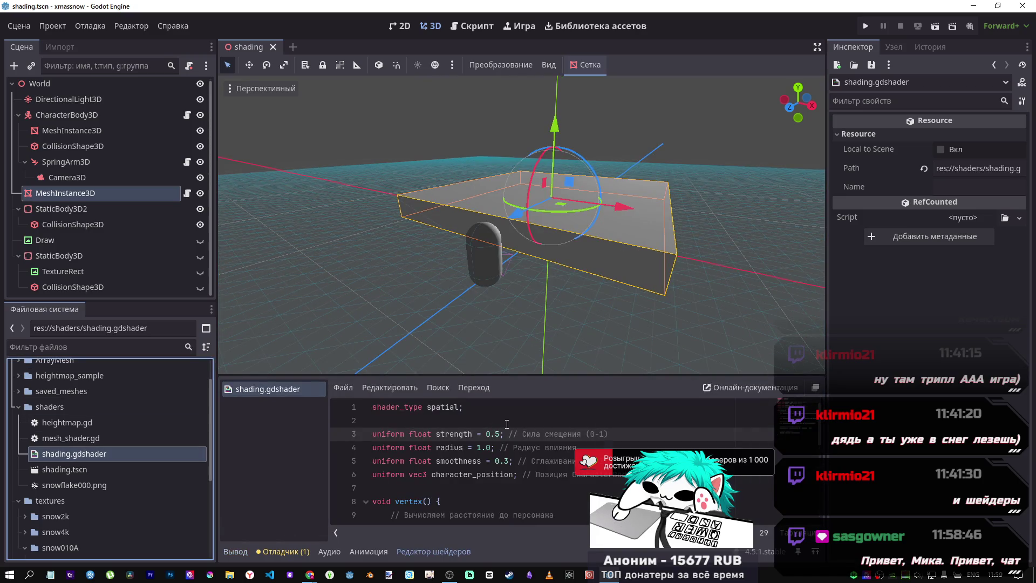